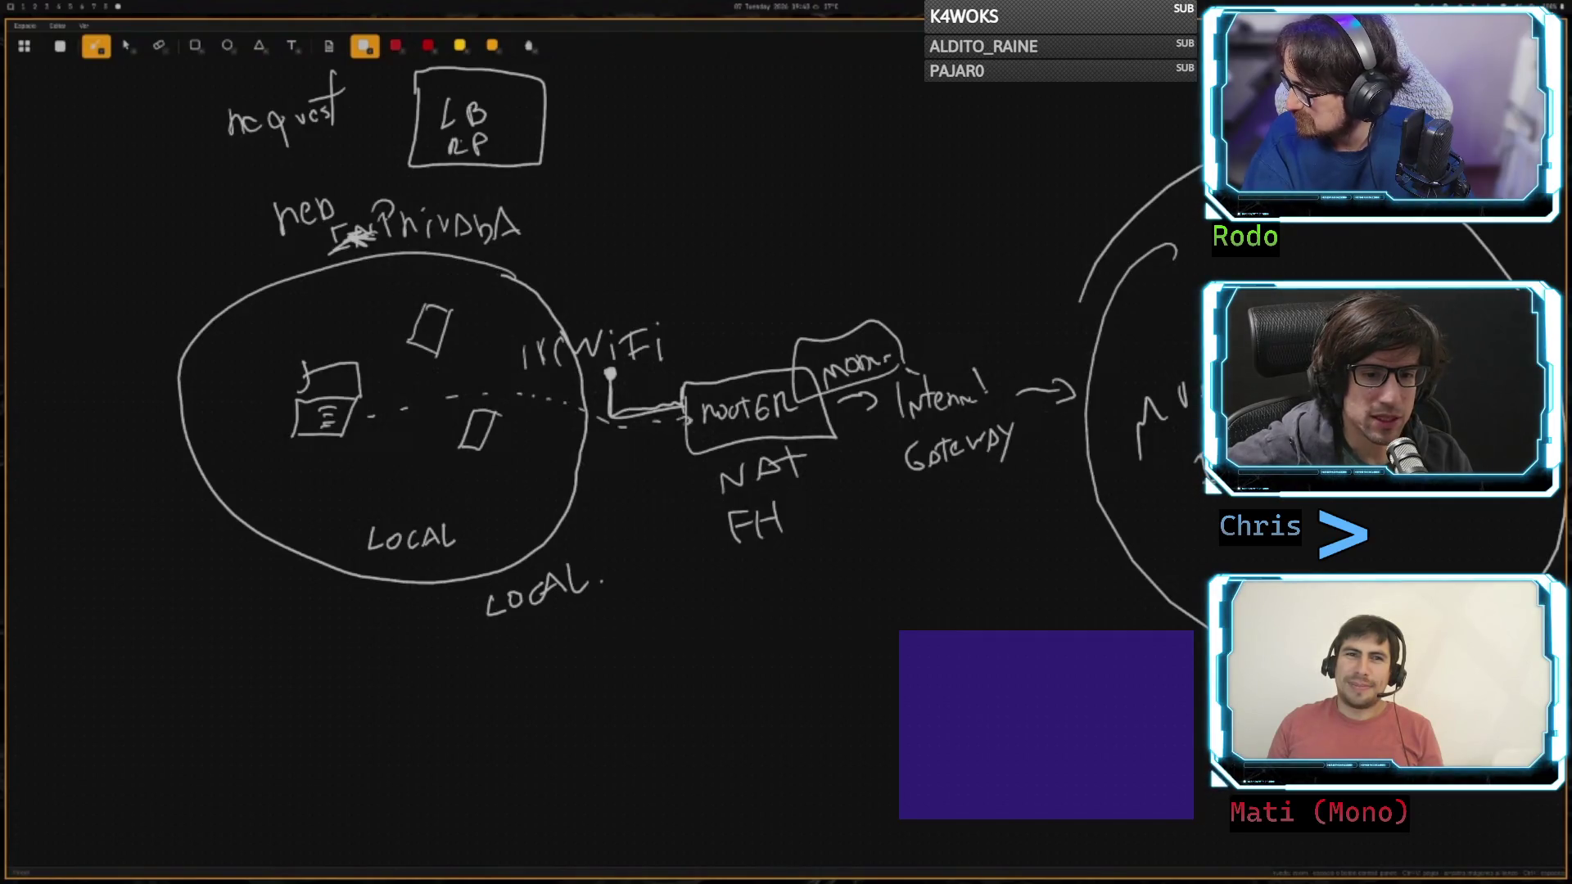
- Write IP beside WiFi, underline the router label, and draw an arrow arcing up-right
mouse_move(718, 313)
left_mouse_down()
mouse_move(716, 355)
mouse_move(734, 326)
mouse_move(714, 373)
mouse_move(789, 335)
left_mouse_up()
left_click_drag(726, 385, 776, 373)
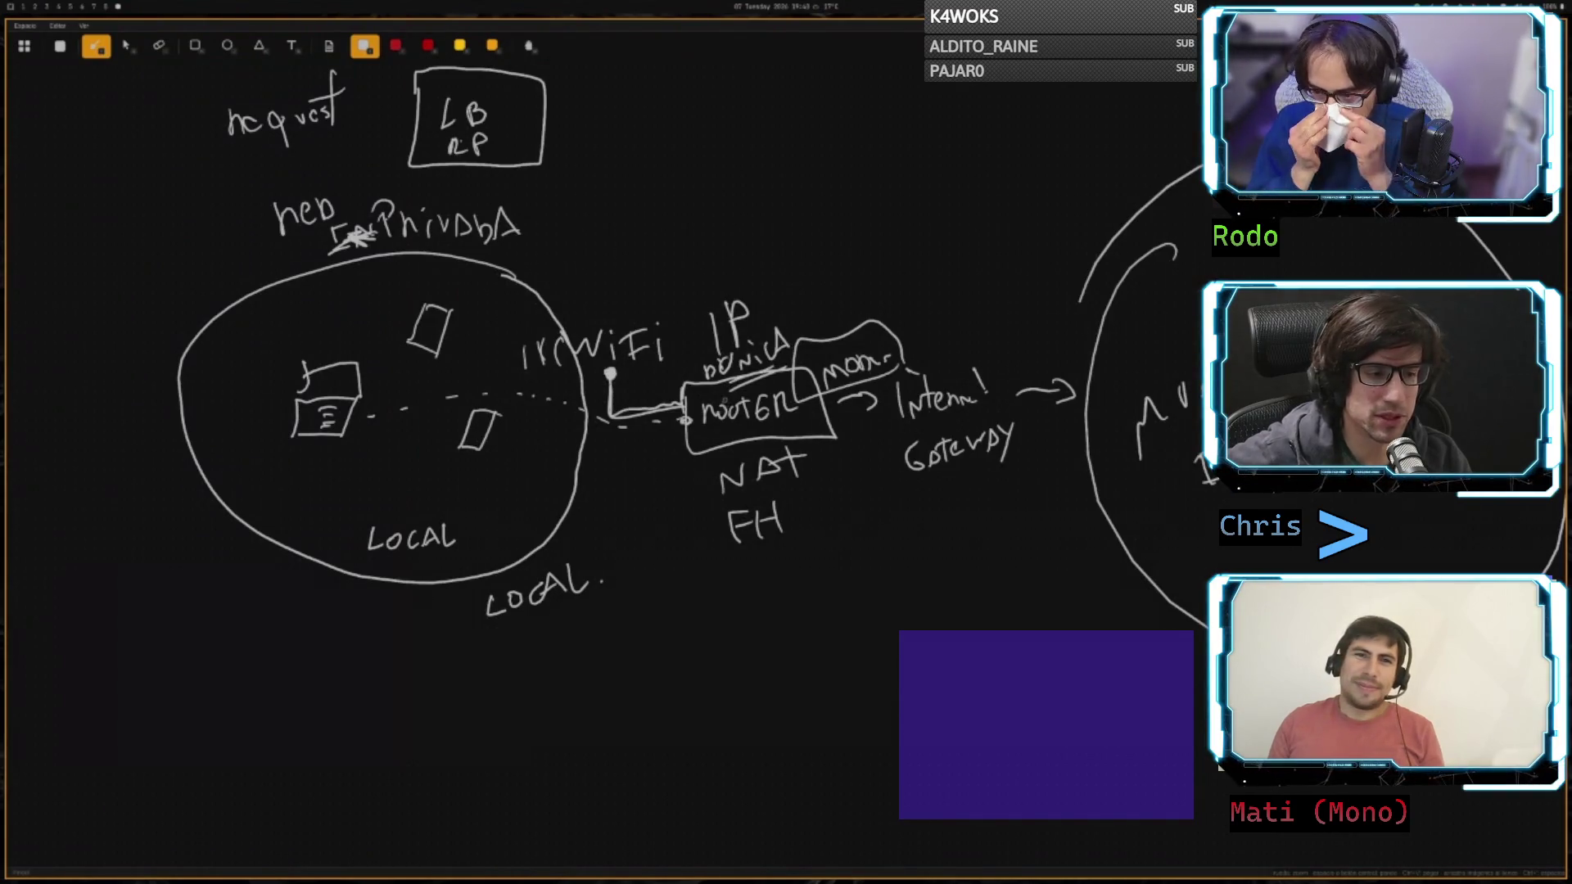
mouse_move(802, 317)
left_mouse_down()
mouse_move(986, 264)
mouse_move(984, 287)
left_mouse_up()
left_click_drag(982, 262, 990, 288)
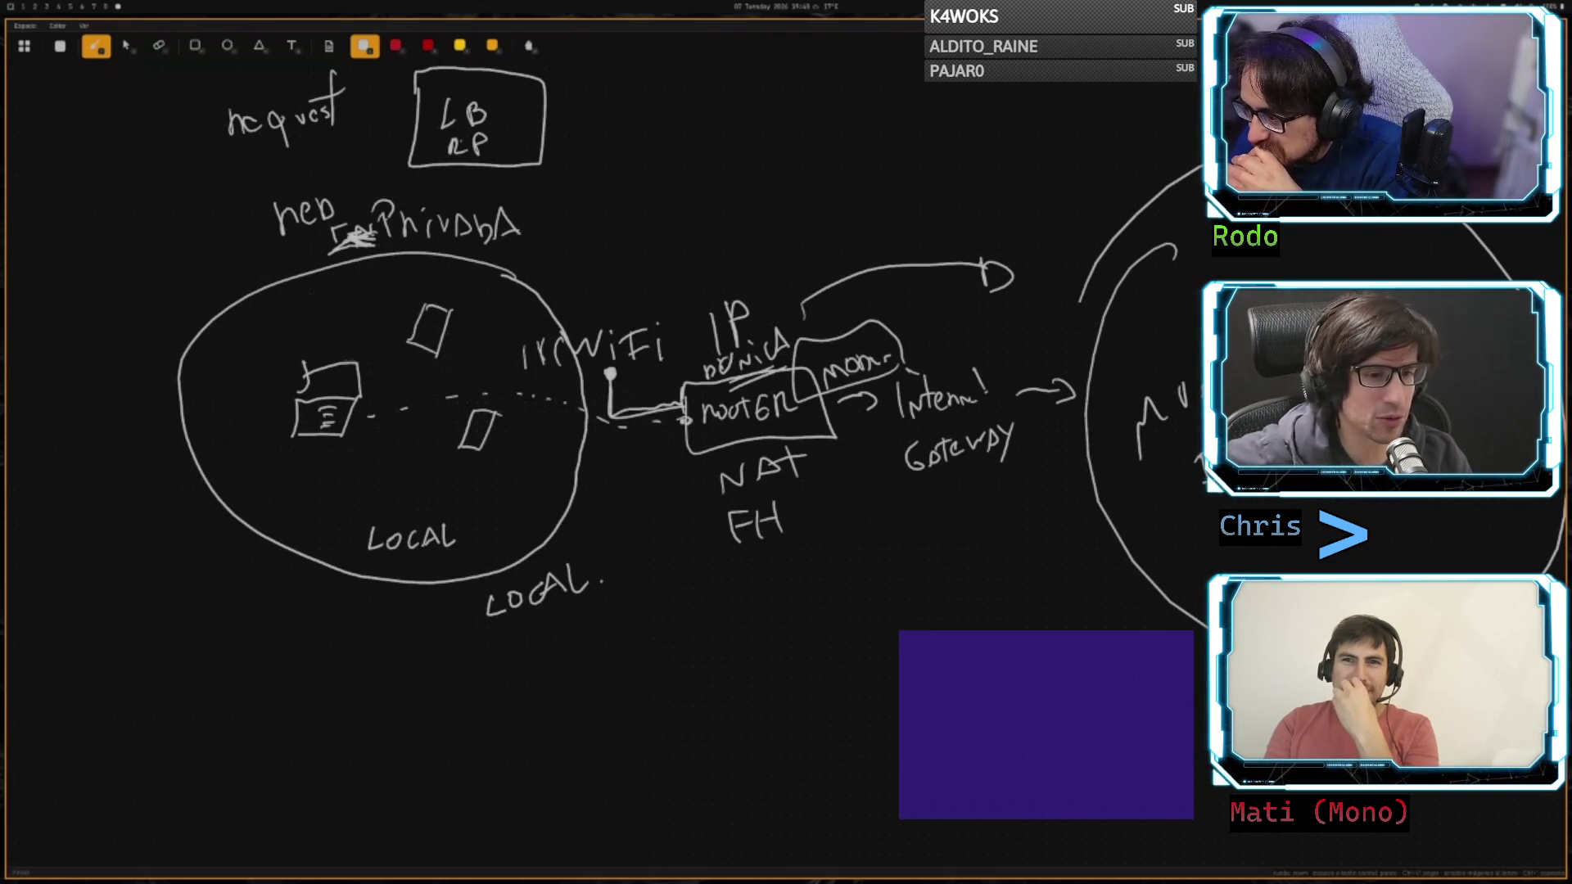
- Draw two small curved arrows and a line between the devices inside the LOCAL circle
left_click_drag(340, 336, 386, 321)
mouse_move(481, 388)
left_mouse_down()
mouse_move(468, 352)
mouse_move(450, 360)
left_mouse_up()
left_click_drag(440, 462, 377, 446)
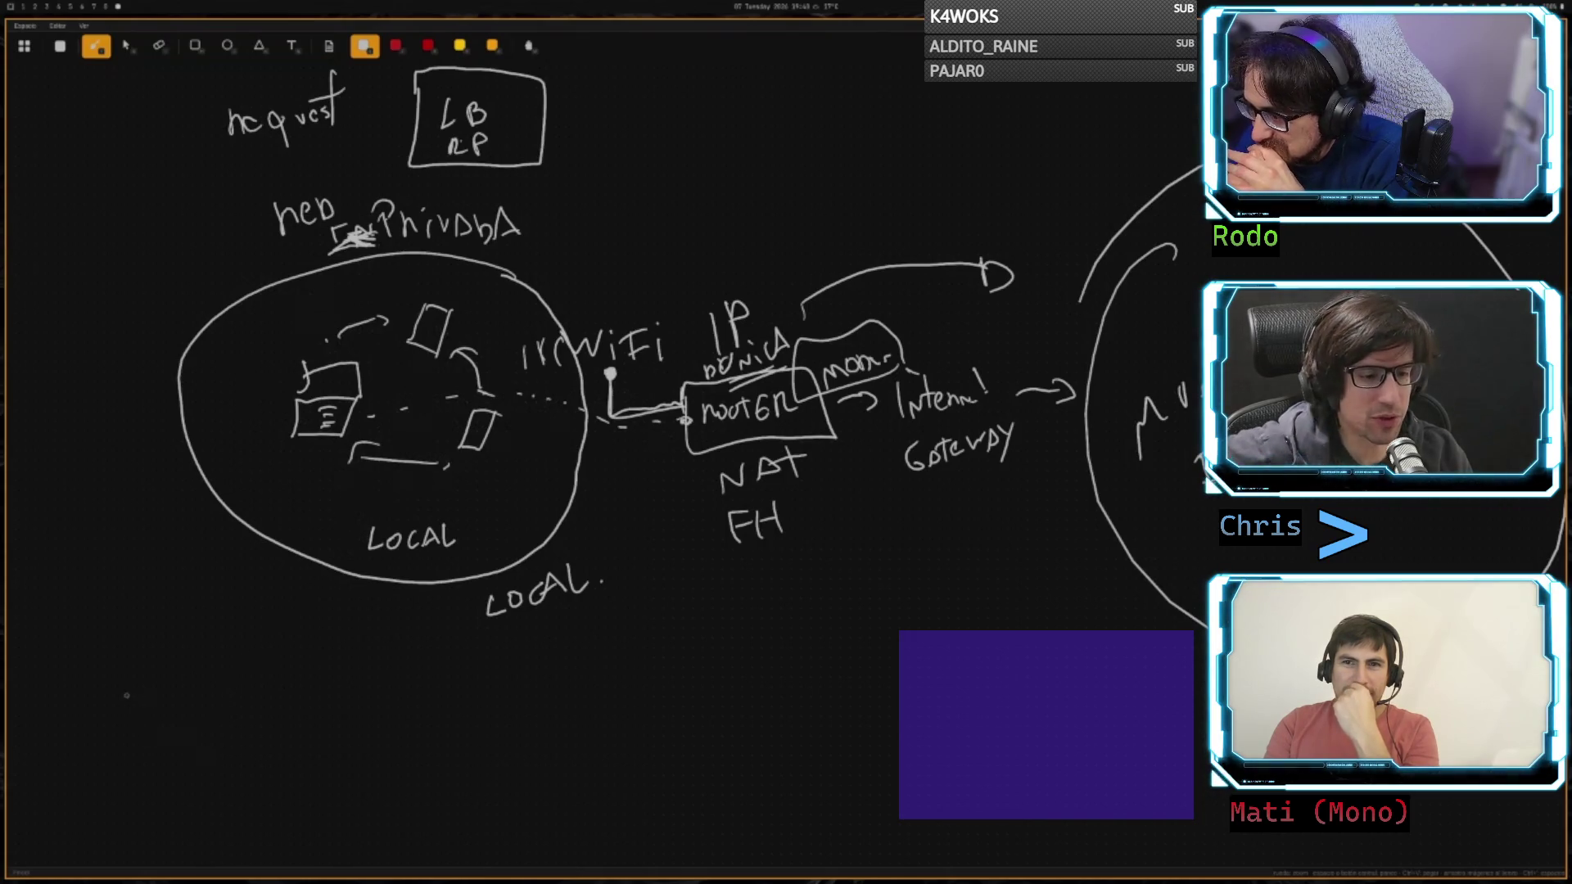
- Handwrite 'request' at the bottom left with Head and Body listed beneath it
mouse_move(120, 635)
left_mouse_down()
mouse_move(145, 679)
mouse_move(204, 663)
mouse_move(203, 709)
left_mouse_up()
left_click_drag(215, 651, 270, 665)
mouse_move(285, 616)
left_mouse_down()
mouse_move(278, 663)
mouse_move(298, 643)
mouse_move(382, 707)
left_mouse_up()
left_click_drag(364, 695, 456, 701)
left_click_drag(364, 757, 379, 777)
mouse_move(385, 755)
left_mouse_down()
mouse_move(442, 741)
mouse_move(458, 774)
left_mouse_up()
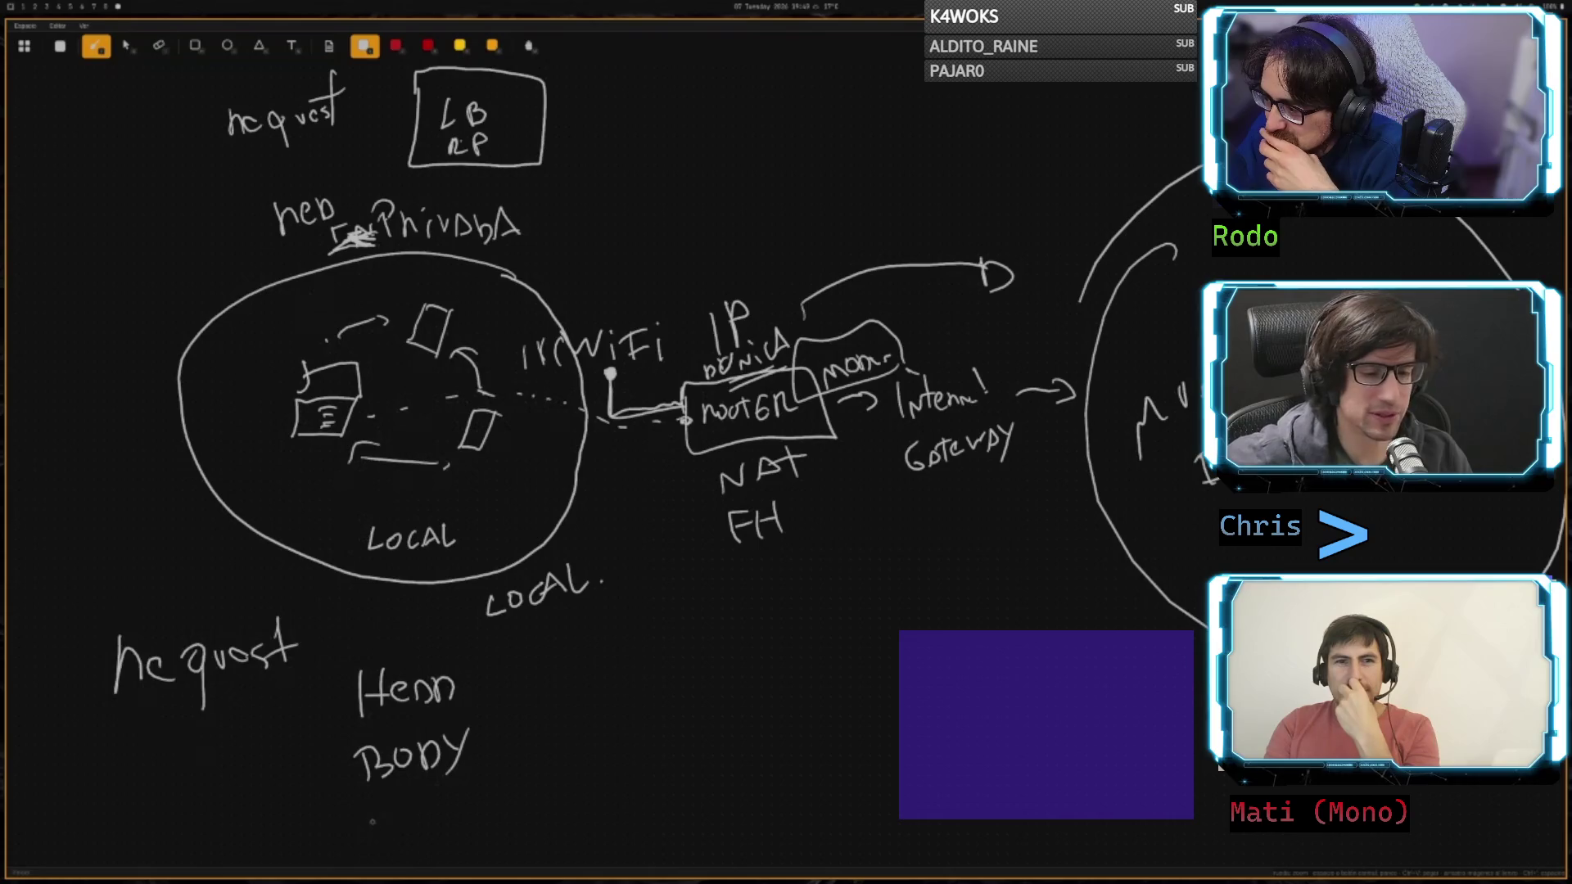
- Add colons, write cookie after Head and payload after Body, and box the request notes
left_click_drag(370, 815, 434, 822)
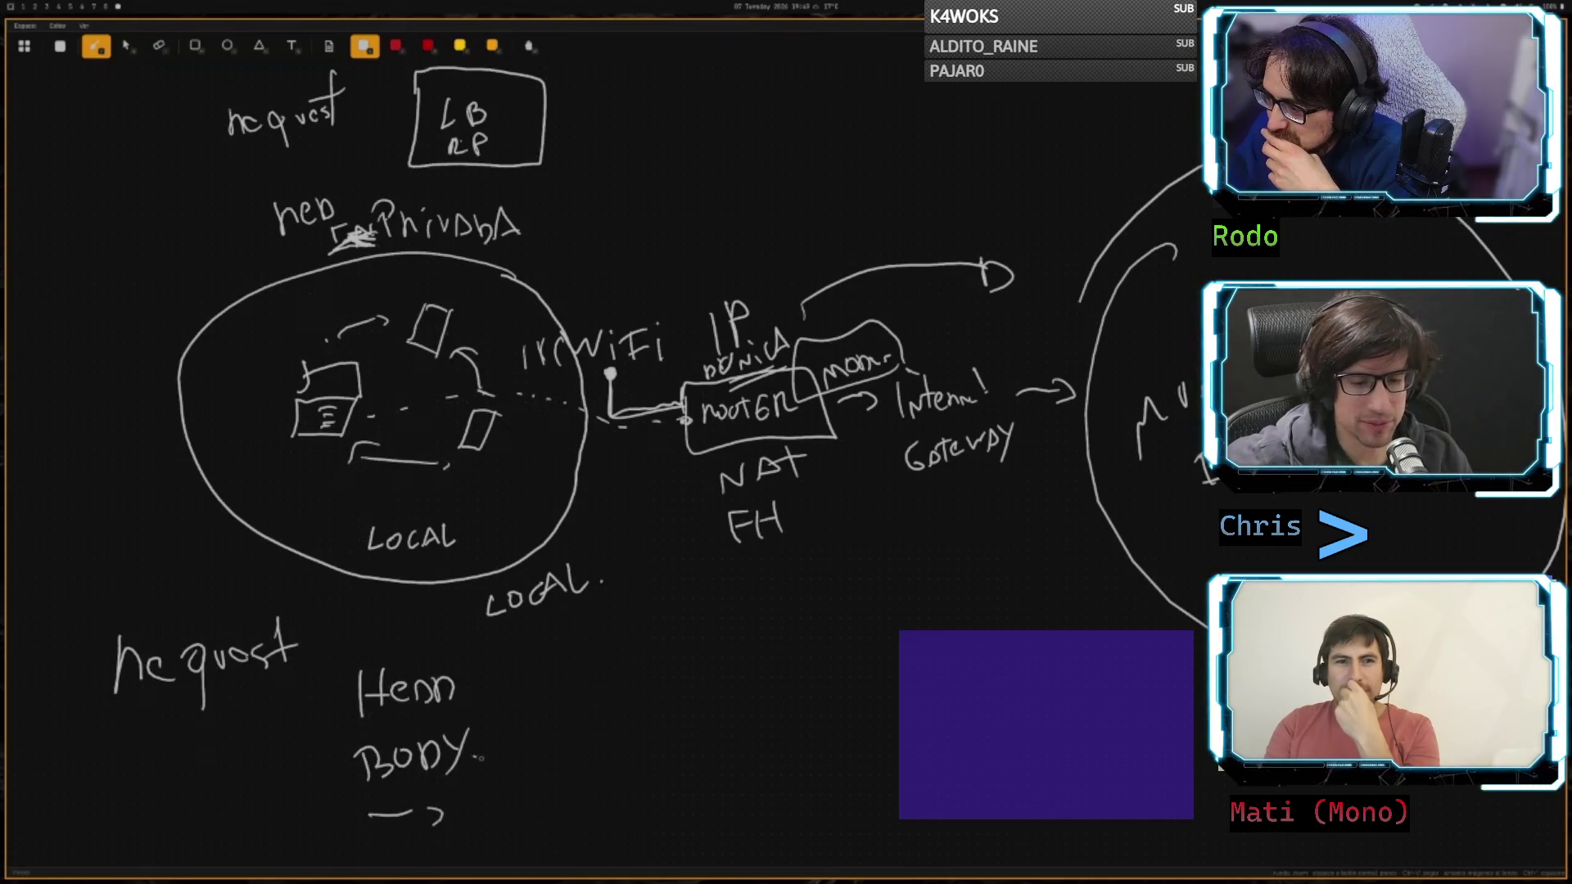
left_click(475, 691)
left_click(474, 706)
left_click(479, 750)
left_click(480, 765)
left_click(471, 807)
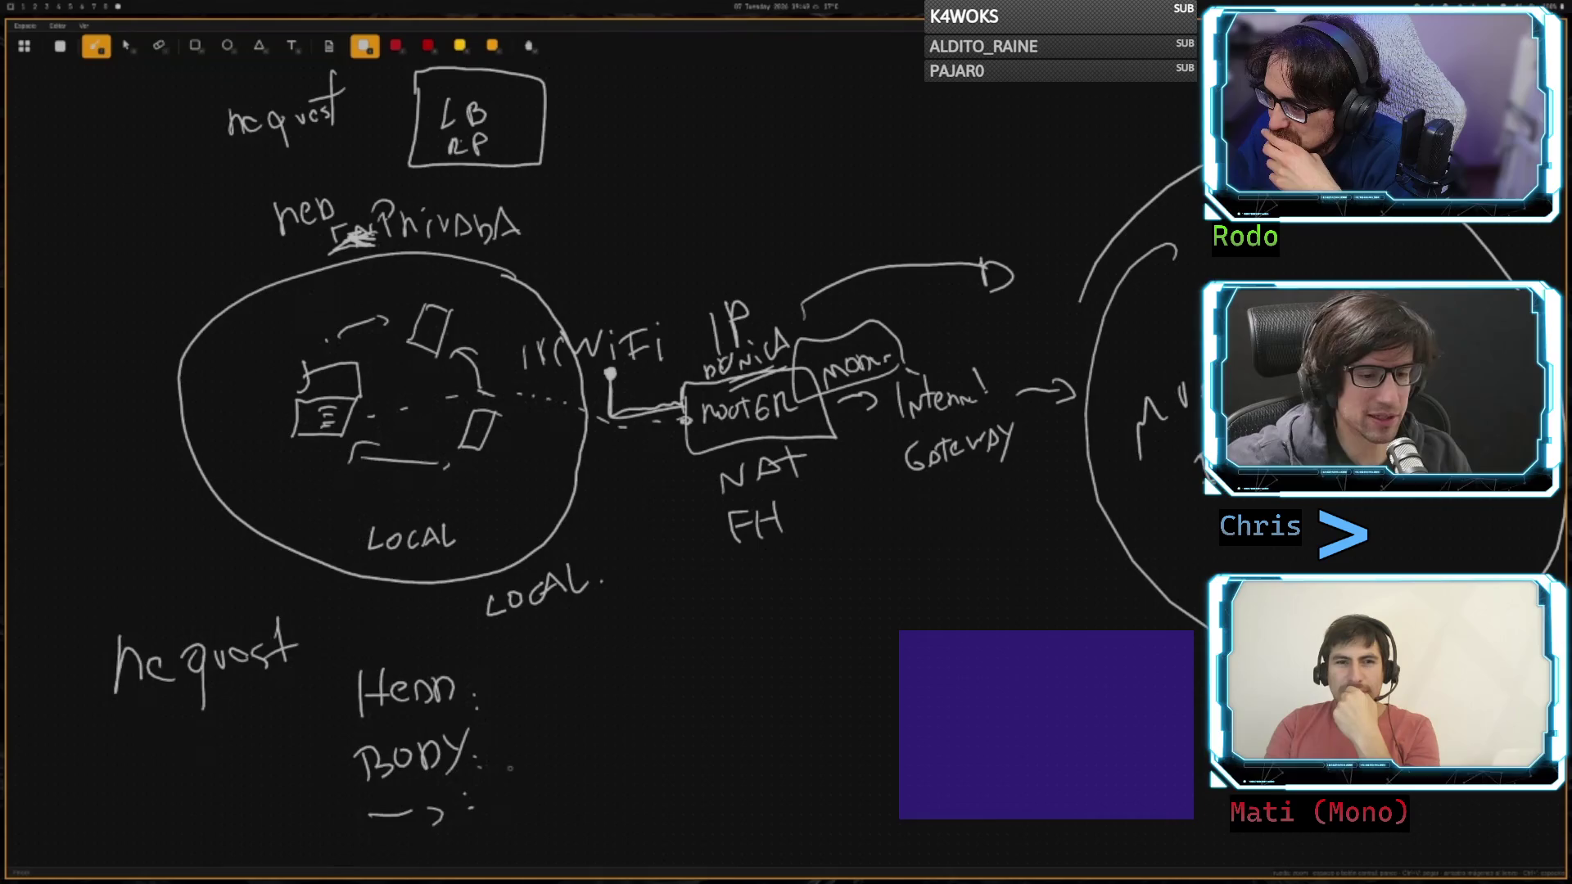
mouse_move(555, 688)
left_mouse_down()
mouse_move(548, 711)
mouse_move(604, 689)
mouse_move(633, 703)
left_mouse_up()
mouse_move(494, 839)
left_mouse_down()
mouse_move(511, 810)
mouse_move(547, 832)
left_mouse_up()
mouse_move(576, 765)
left_mouse_down()
mouse_move(597, 788)
mouse_move(621, 757)
left_mouse_up()
mouse_move(667, 804)
left_mouse_down()
mouse_move(354, 859)
mouse_move(352, 716)
mouse_move(668, 612)
mouse_move(692, 798)
left_mouse_up()
- Draw a curved arrow below NAT and FH and label it TLS
mouse_move(655, 532)
left_mouse_down()
mouse_move(867, 576)
mouse_move(1049, 524)
left_mouse_up()
mouse_move(899, 590)
left_mouse_down()
mouse_move(898, 622)
mouse_move(917, 583)
left_mouse_up()
mouse_move(921, 575)
left_mouse_down()
mouse_move(922, 604)
mouse_move(943, 613)
left_mouse_up()
mouse_move(968, 563)
left_mouse_down()
mouse_move(951, 589)
mouse_move(974, 605)
left_mouse_up()
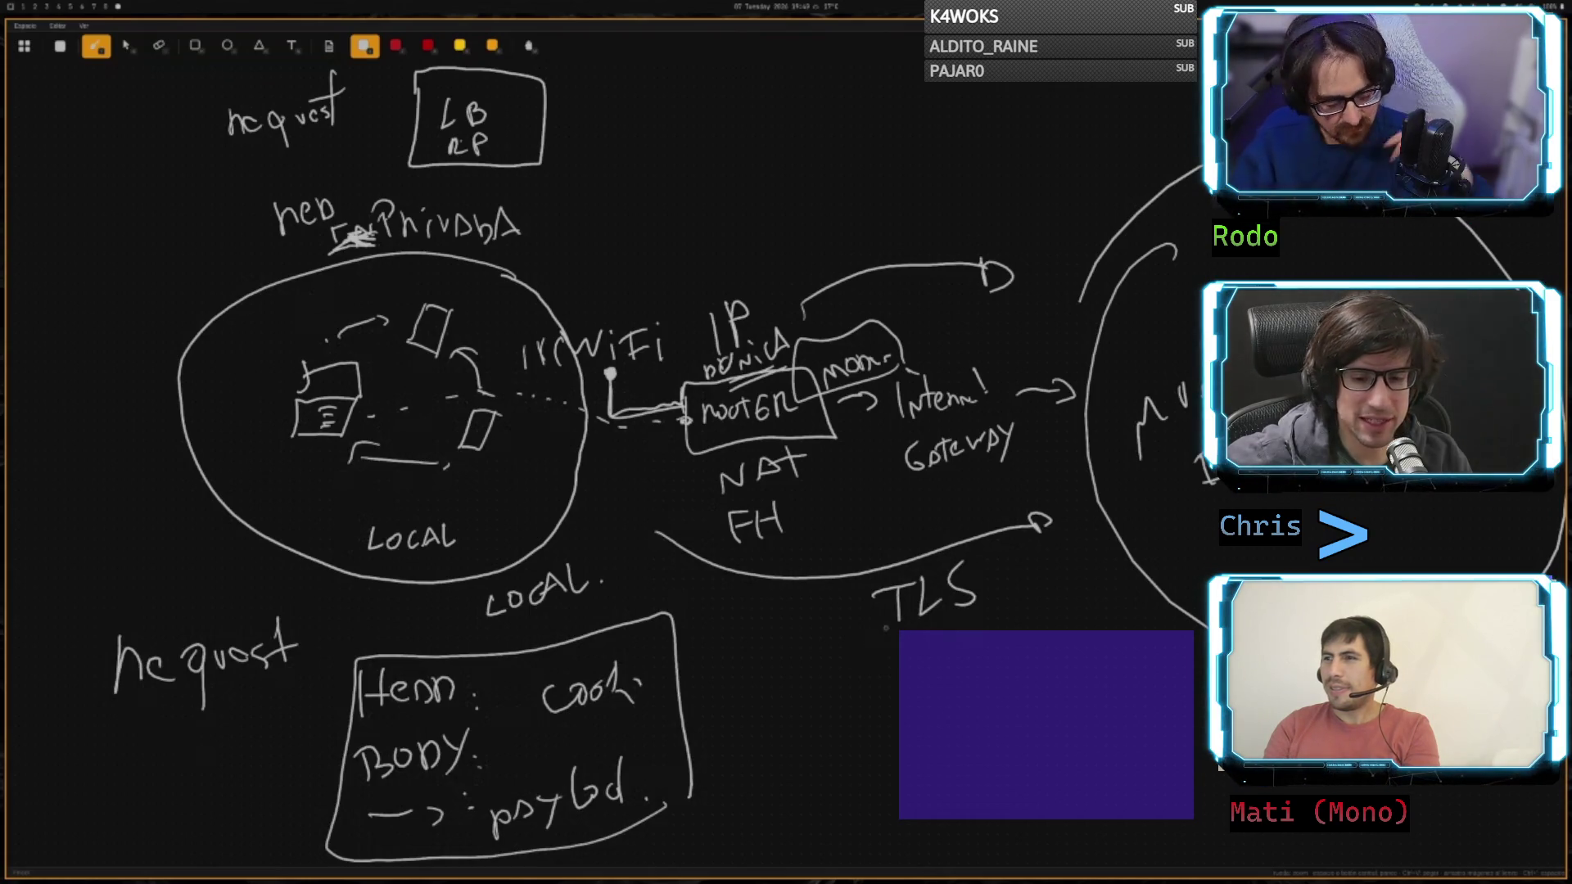
- Write 'Secure https.' below TLS and add small marks near payload and the TLS arc
mouse_move(858, 653)
left_mouse_down()
mouse_move(845, 681)
mouse_move(964, 659)
left_mouse_up()
mouse_move(866, 714)
left_mouse_down()
mouse_move(890, 748)
mouse_move(904, 738)
left_mouse_up()
left_click_drag(894, 725, 923, 734)
mouse_move(912, 720)
left_mouse_down()
mouse_move(933, 715)
mouse_move(945, 757)
left_mouse_up()
left_click_drag(971, 708, 964, 734)
left_click(985, 727)
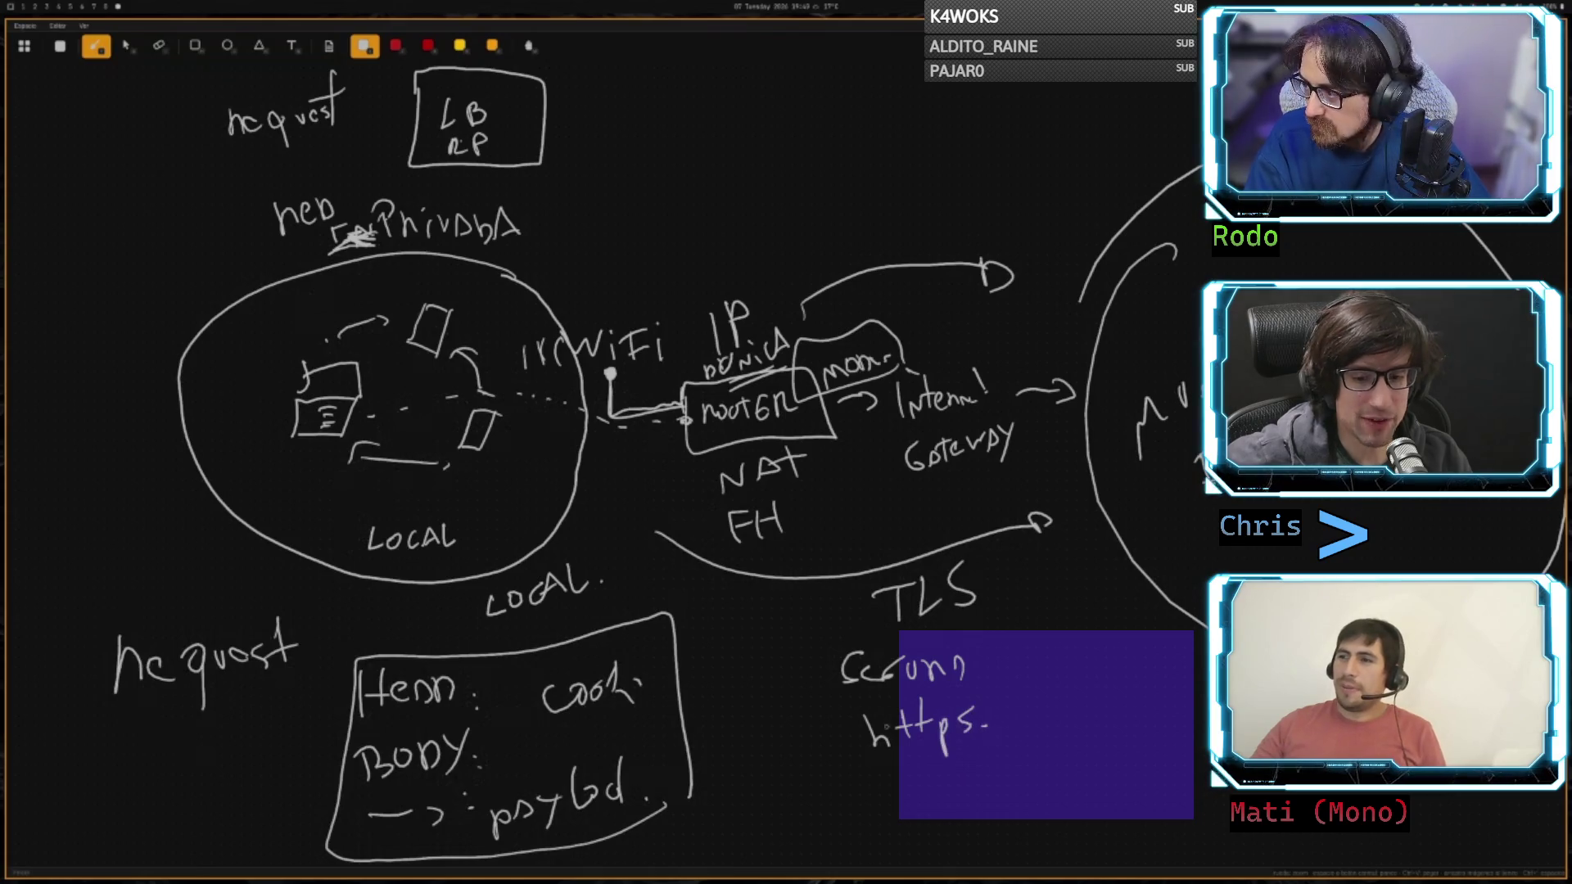
left_click_drag(659, 817, 692, 805)
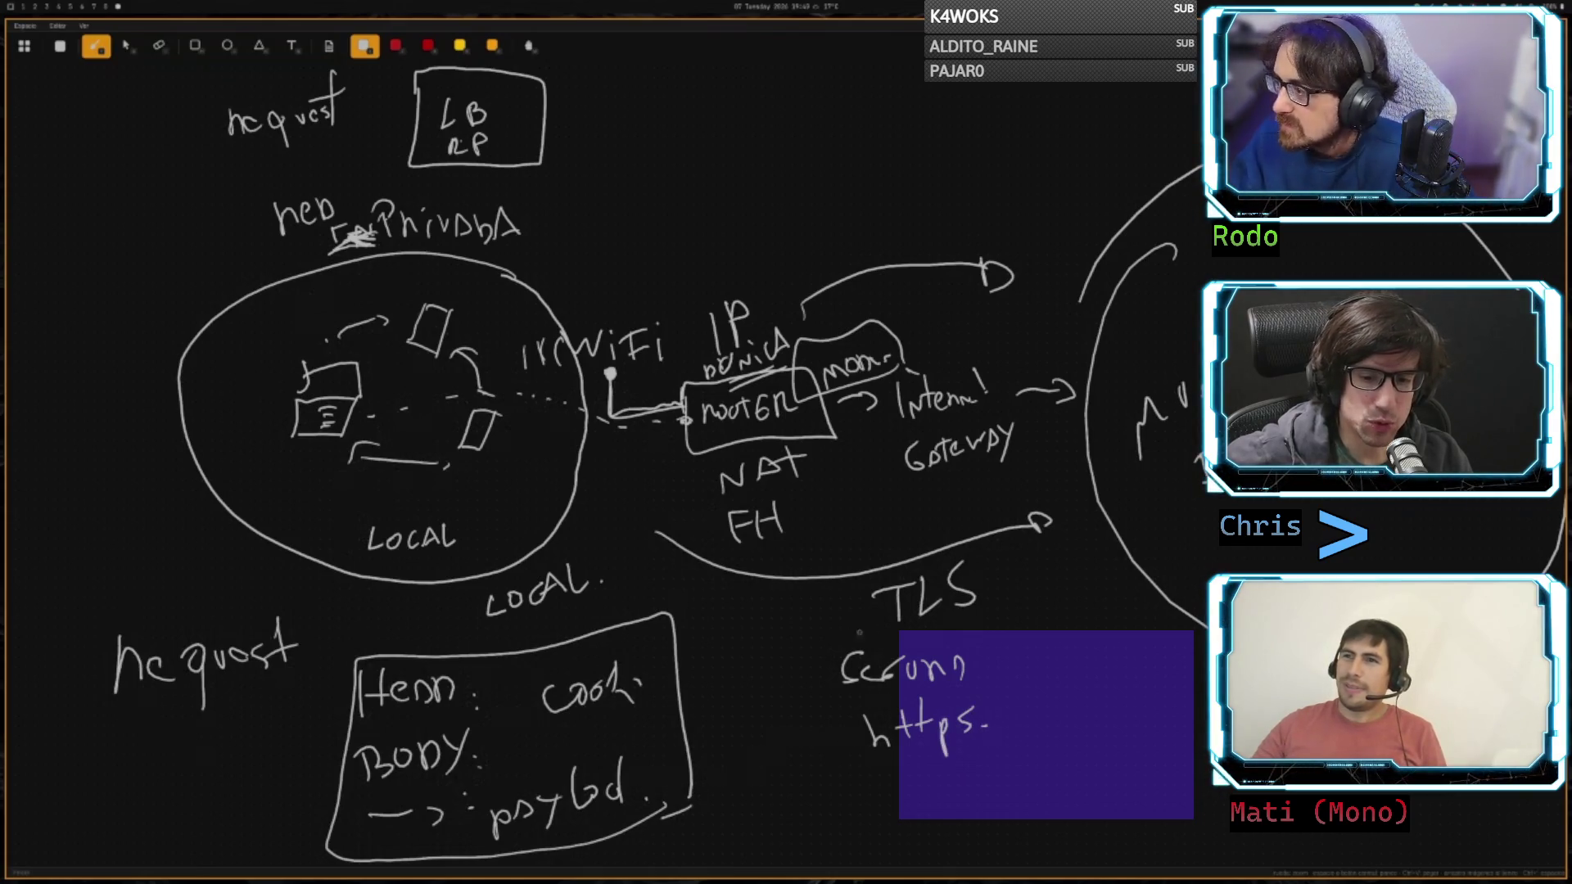
left_click(649, 530)
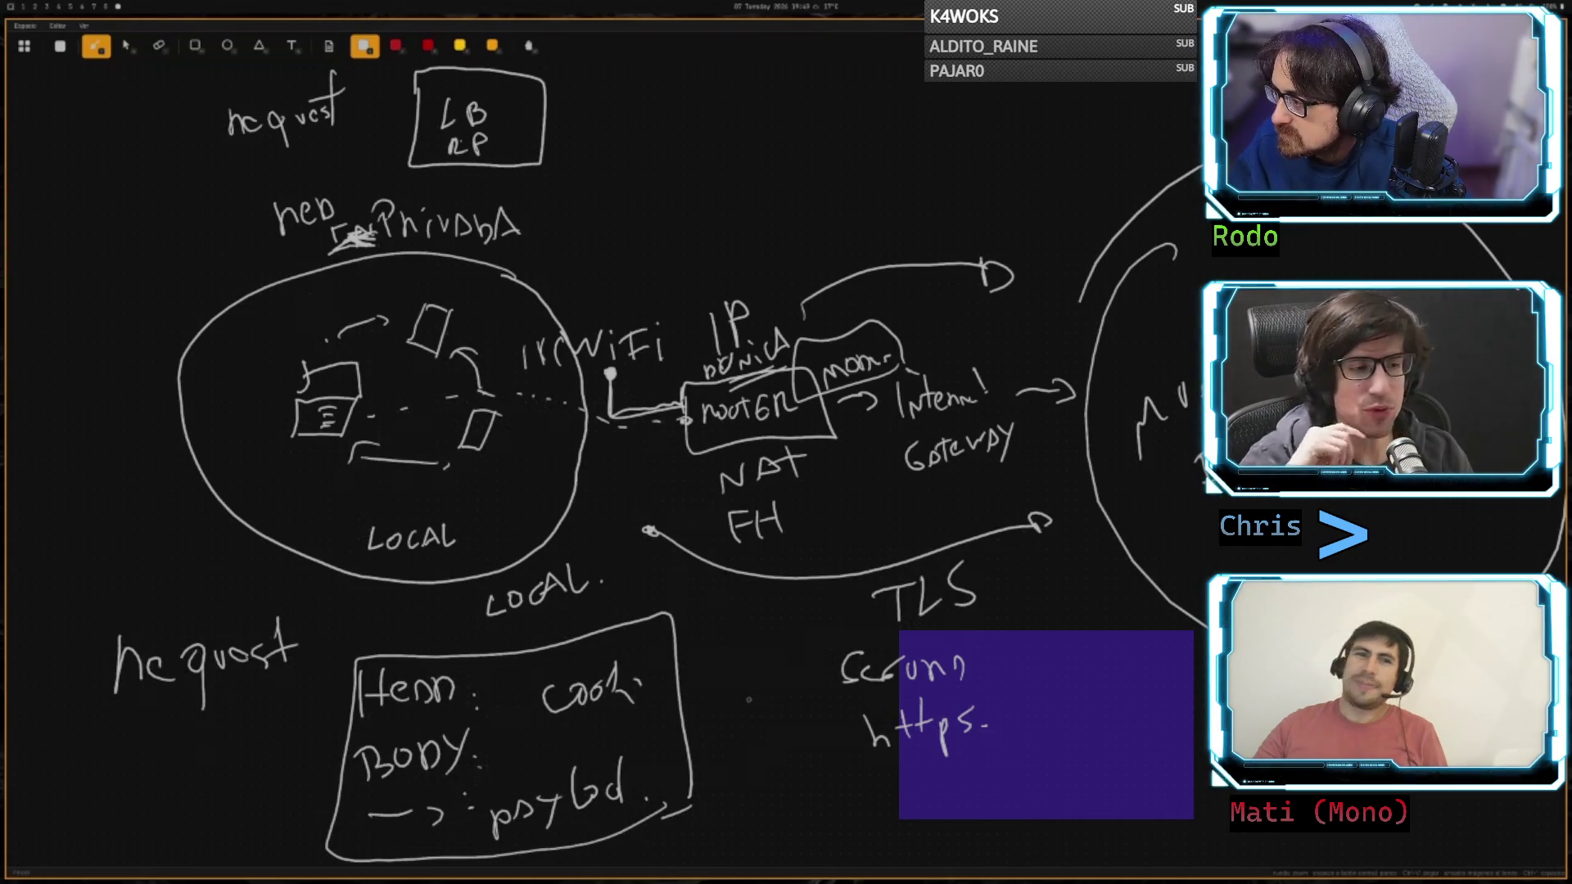
- Connect the request box to the Secure note, add an up-right arrow, and cross out cookie
left_click_drag(704, 694, 792, 679)
mouse_move(1061, 650)
left_mouse_down()
mouse_move(1144, 610)
mouse_move(1142, 637)
left_mouse_up()
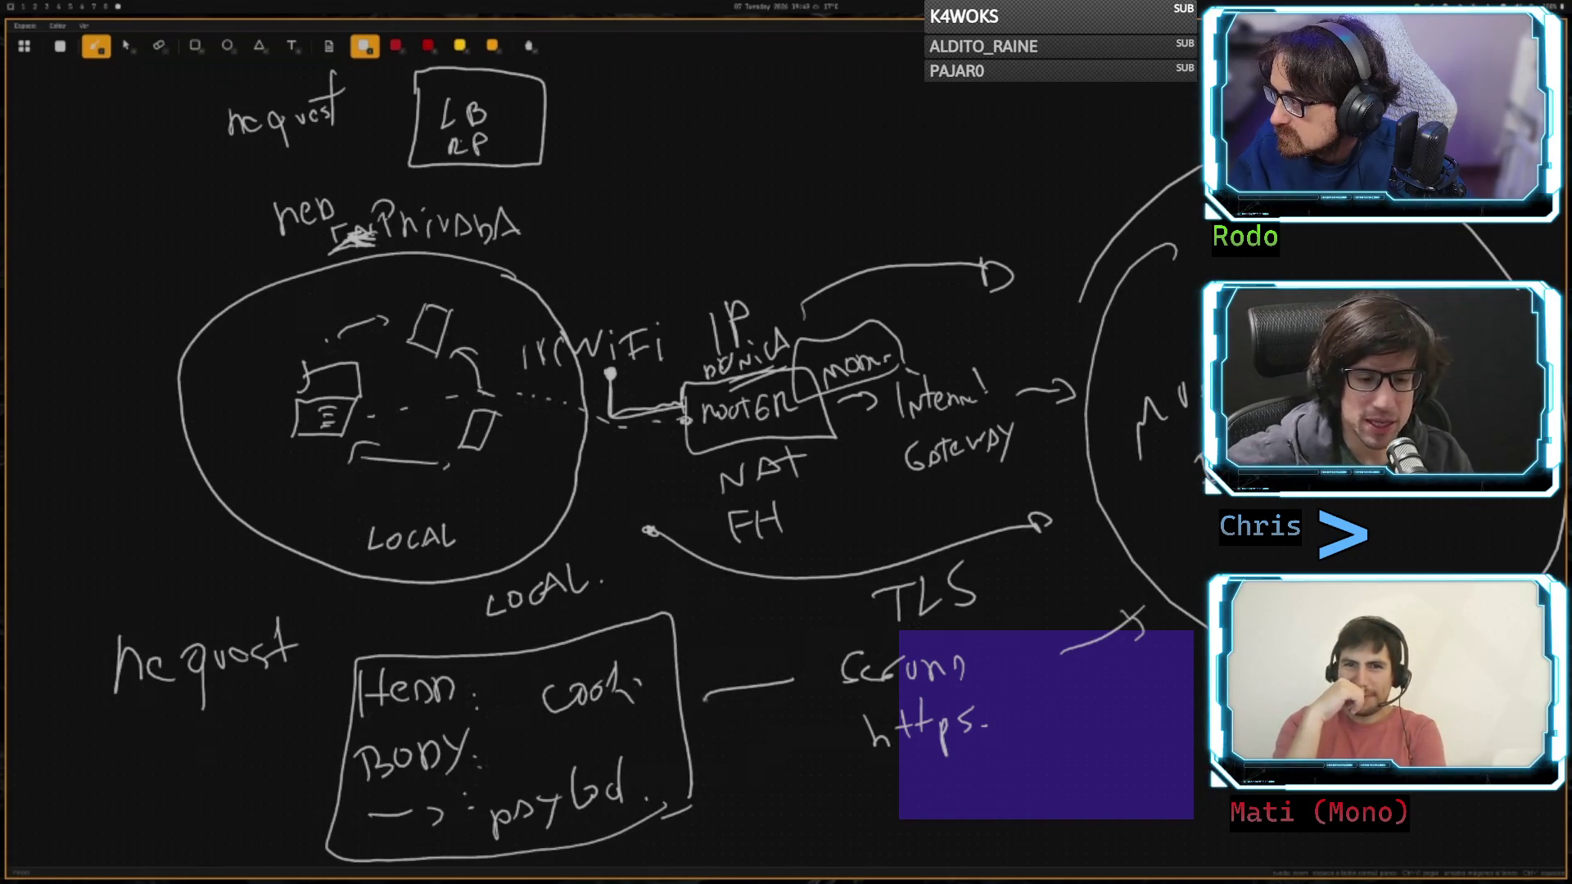
left_click_drag(572, 706, 622, 692)
left_click_drag(538, 725, 596, 737)
mouse_move(573, 777)
left_mouse_down()
mouse_move(596, 792)
mouse_move(518, 818)
left_mouse_up()
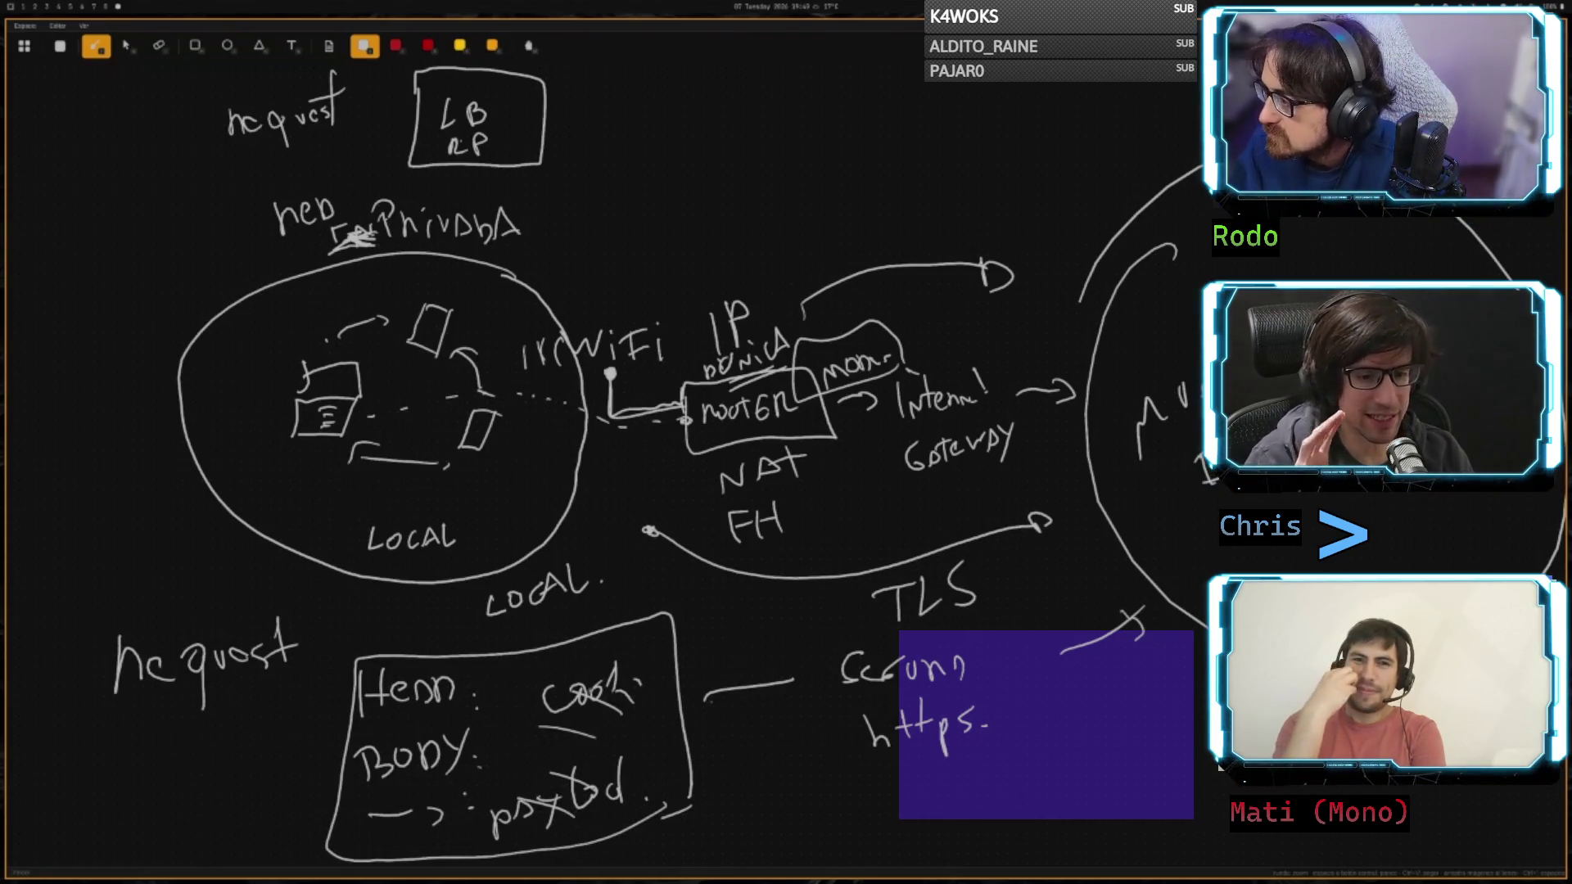
left_click_drag(562, 690, 593, 668)
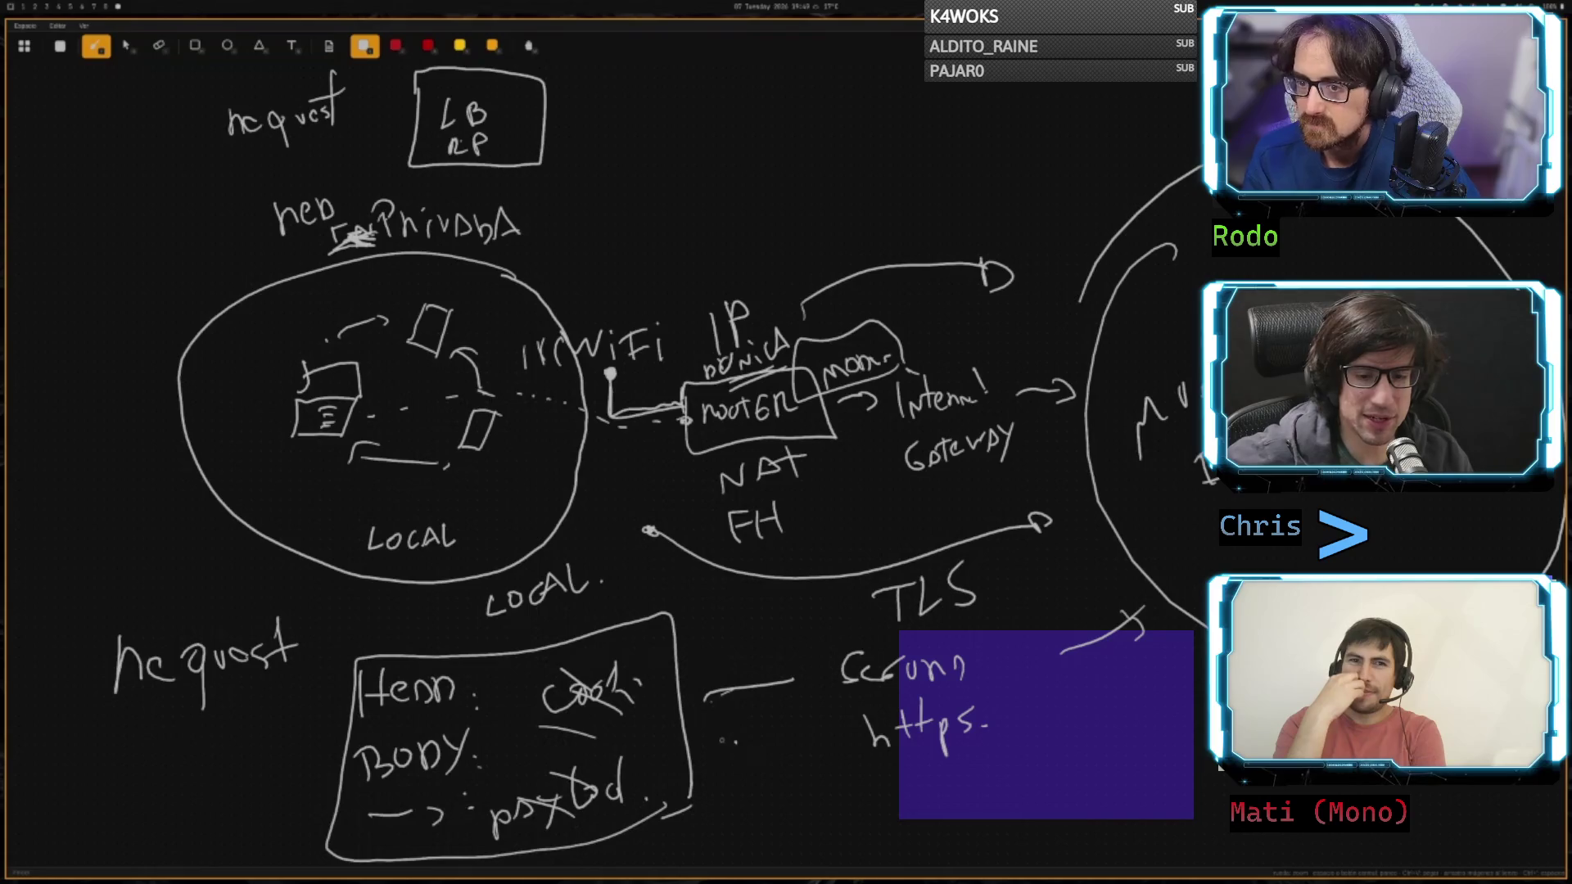
- Write C7 right of the request box with a note above it and an arrow
mouse_move(723, 740)
left_mouse_down()
mouse_move(752, 741)
mouse_move(740, 776)
mouse_move(704, 755)
mouse_move(706, 778)
left_mouse_up()
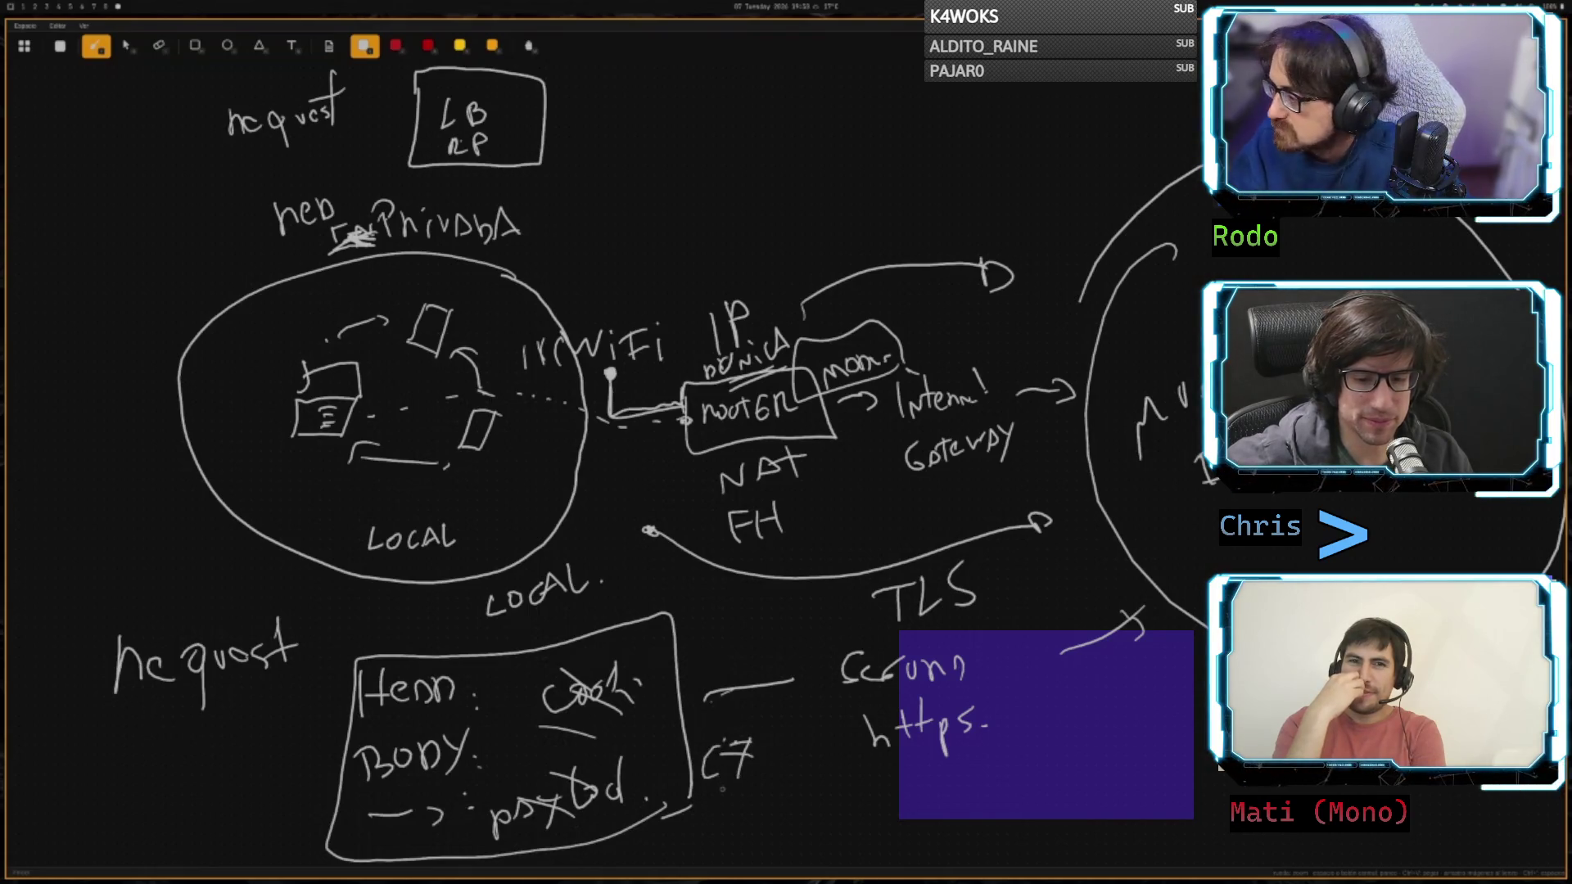
mouse_move(706, 629)
left_mouse_down()
mouse_move(696, 663)
mouse_move(773, 643)
mouse_move(798, 654)
mouse_move(810, 622)
mouse_move(825, 634)
left_mouse_up()
left_click(740, 639)
left_click(741, 655)
left_click_drag(651, 771, 689, 767)
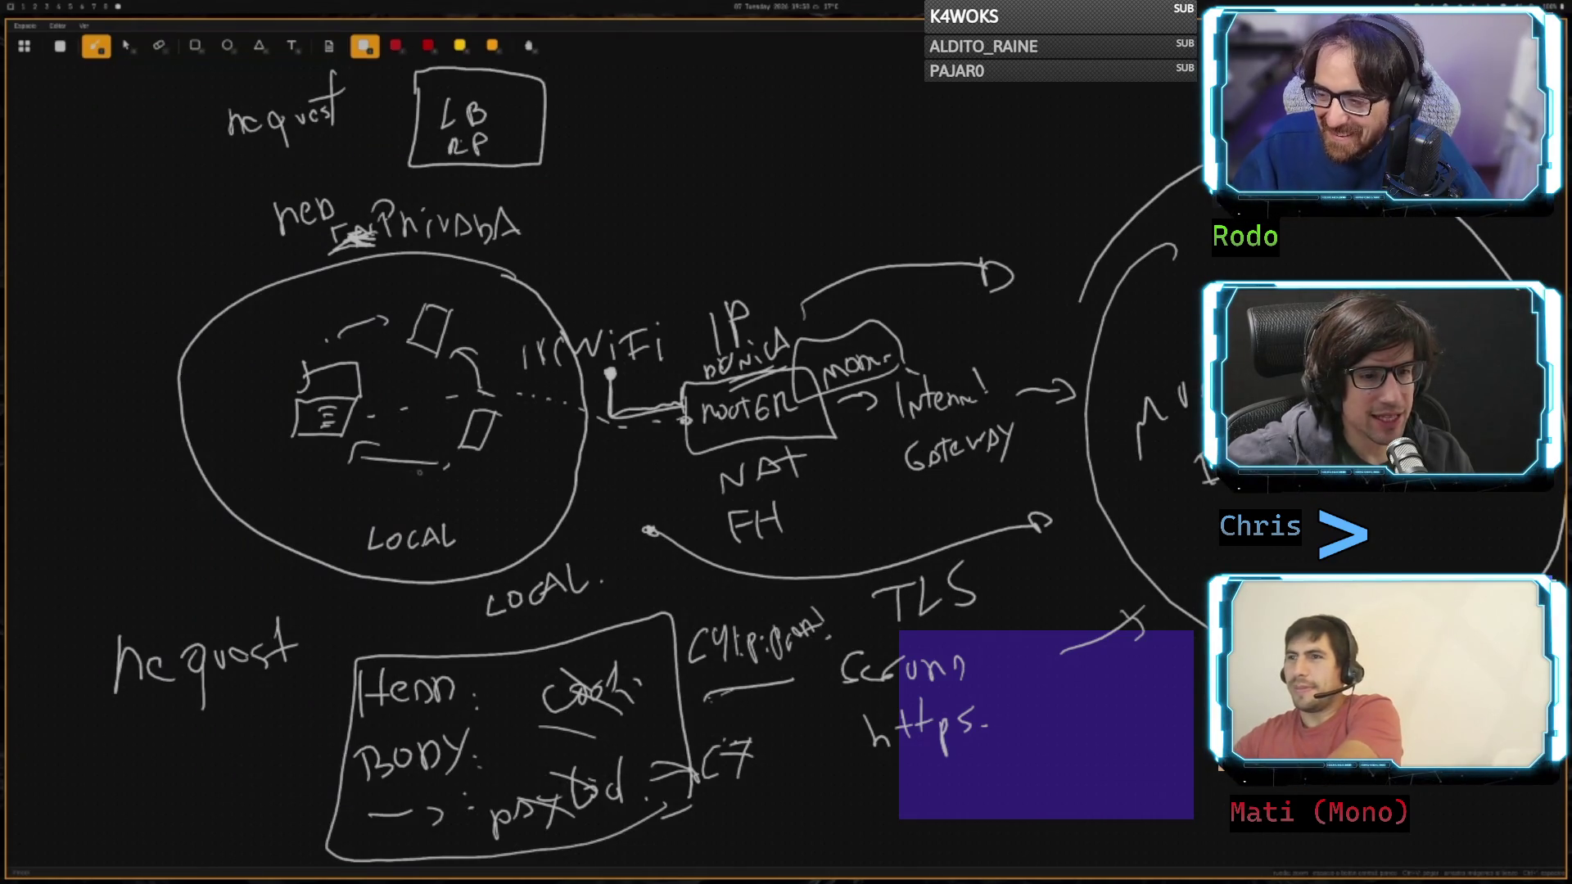
- Add an arrowhead to the inner curve and write TLS inside the LOCAL circle
left_click_drag(435, 452, 442, 481)
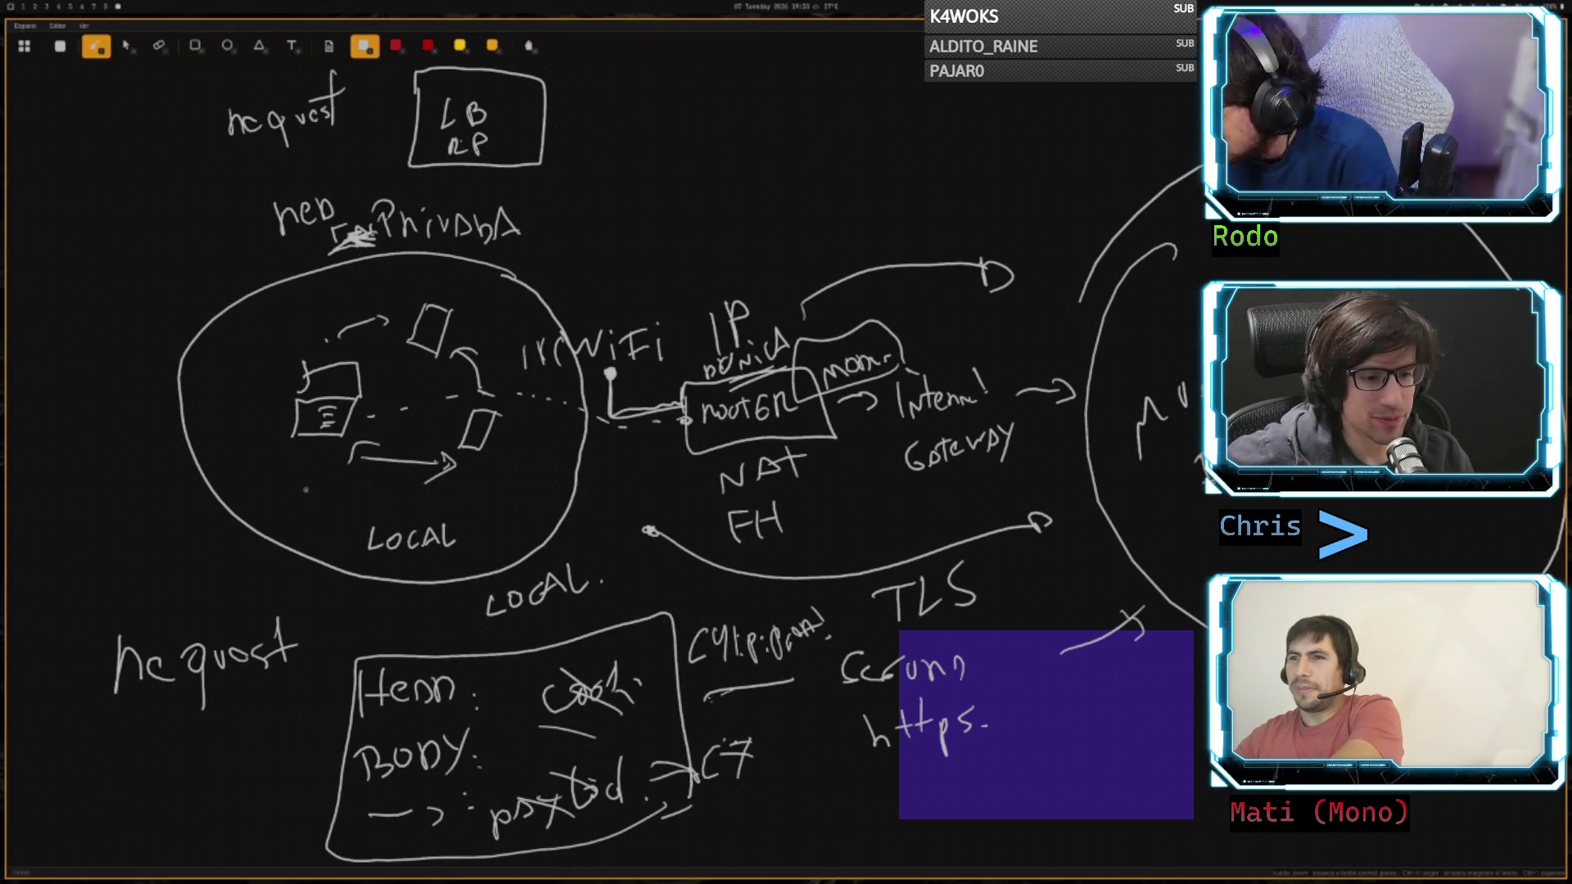
left_click_drag(306, 489, 312, 523)
mouse_move(293, 501)
left_mouse_down()
mouse_move(328, 495)
mouse_move(345, 514)
left_mouse_up()
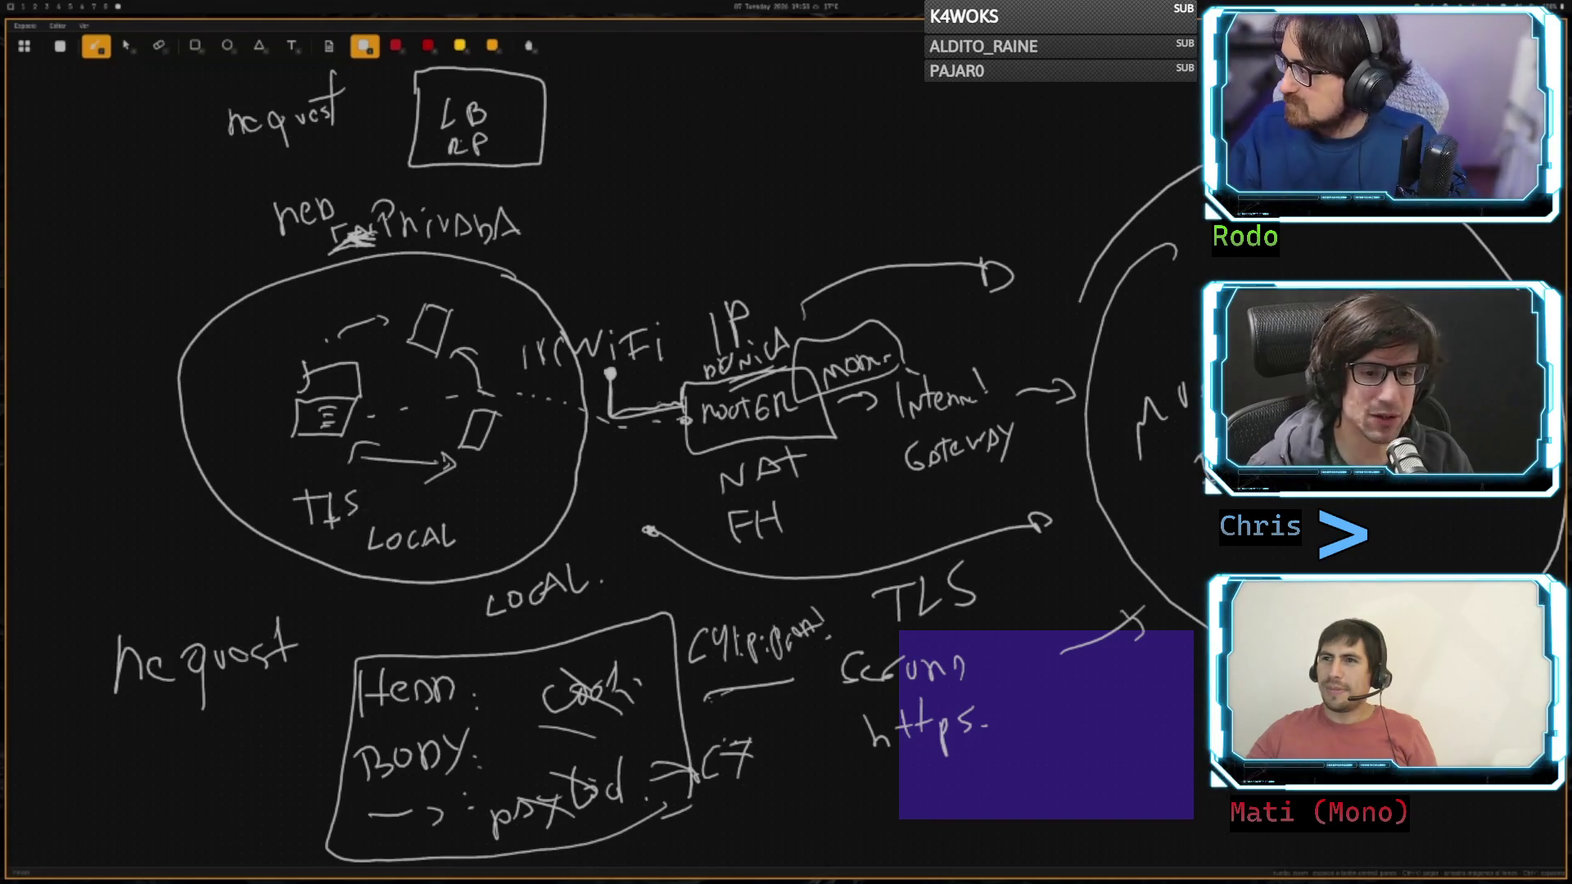
- Draw a speech-bubble callout outline around the 'red privada' label
left_click_drag(684, 425, 736, 440)
left_click_drag(627, 454, 505, 483)
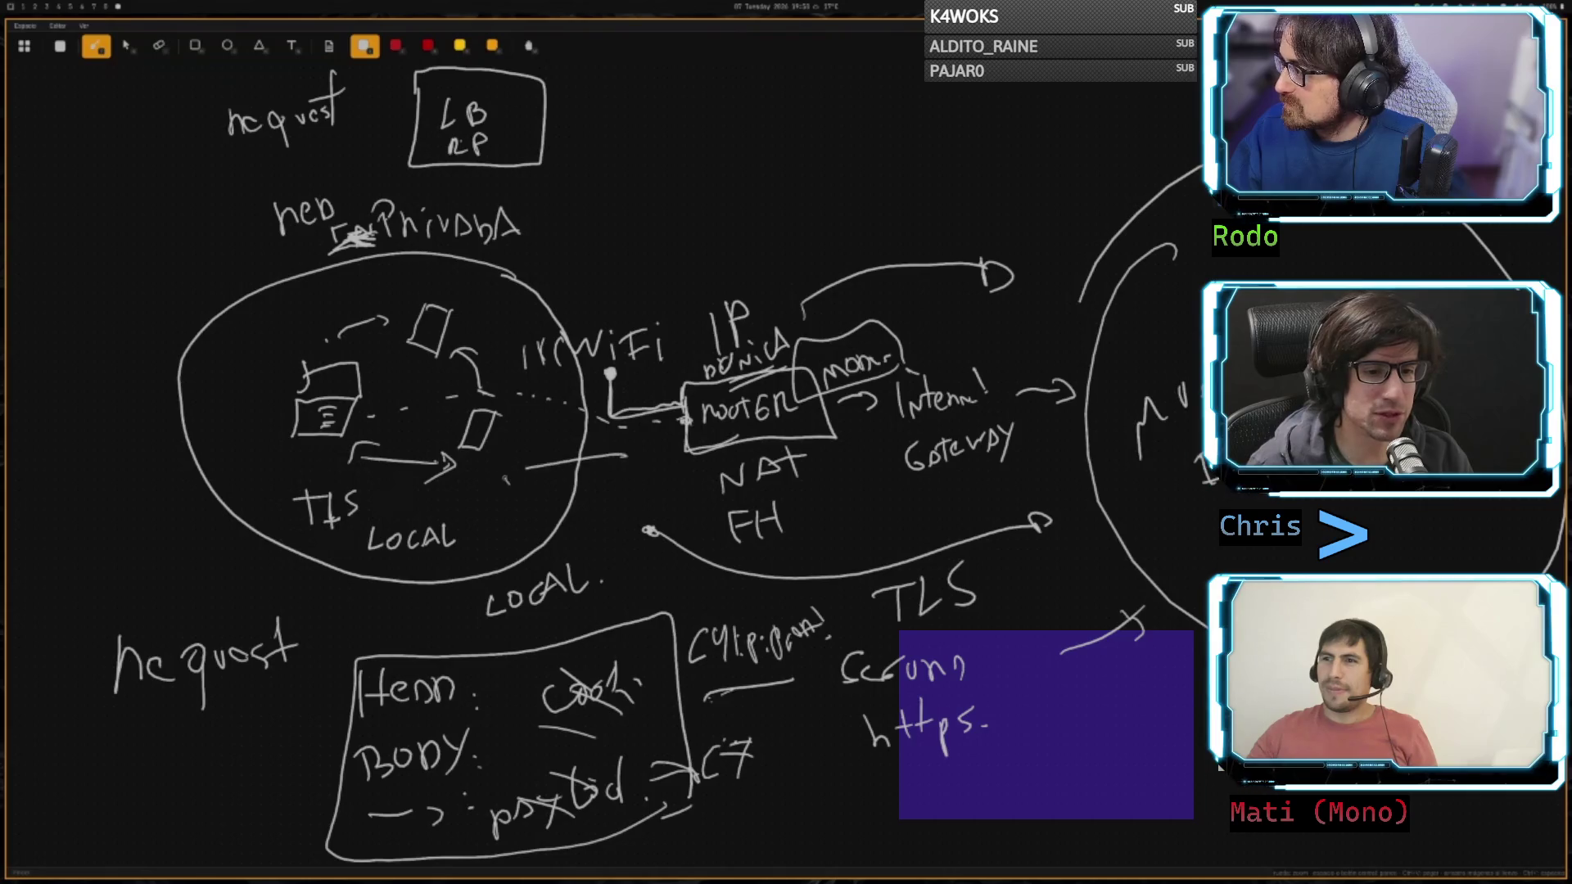
mouse_move(249, 249)
left_mouse_down()
mouse_move(540, 246)
mouse_move(245, 205)
mouse_move(254, 270)
left_mouse_up()
- Draw X marks beside the private-network label
left_click_drag(578, 240, 569, 254)
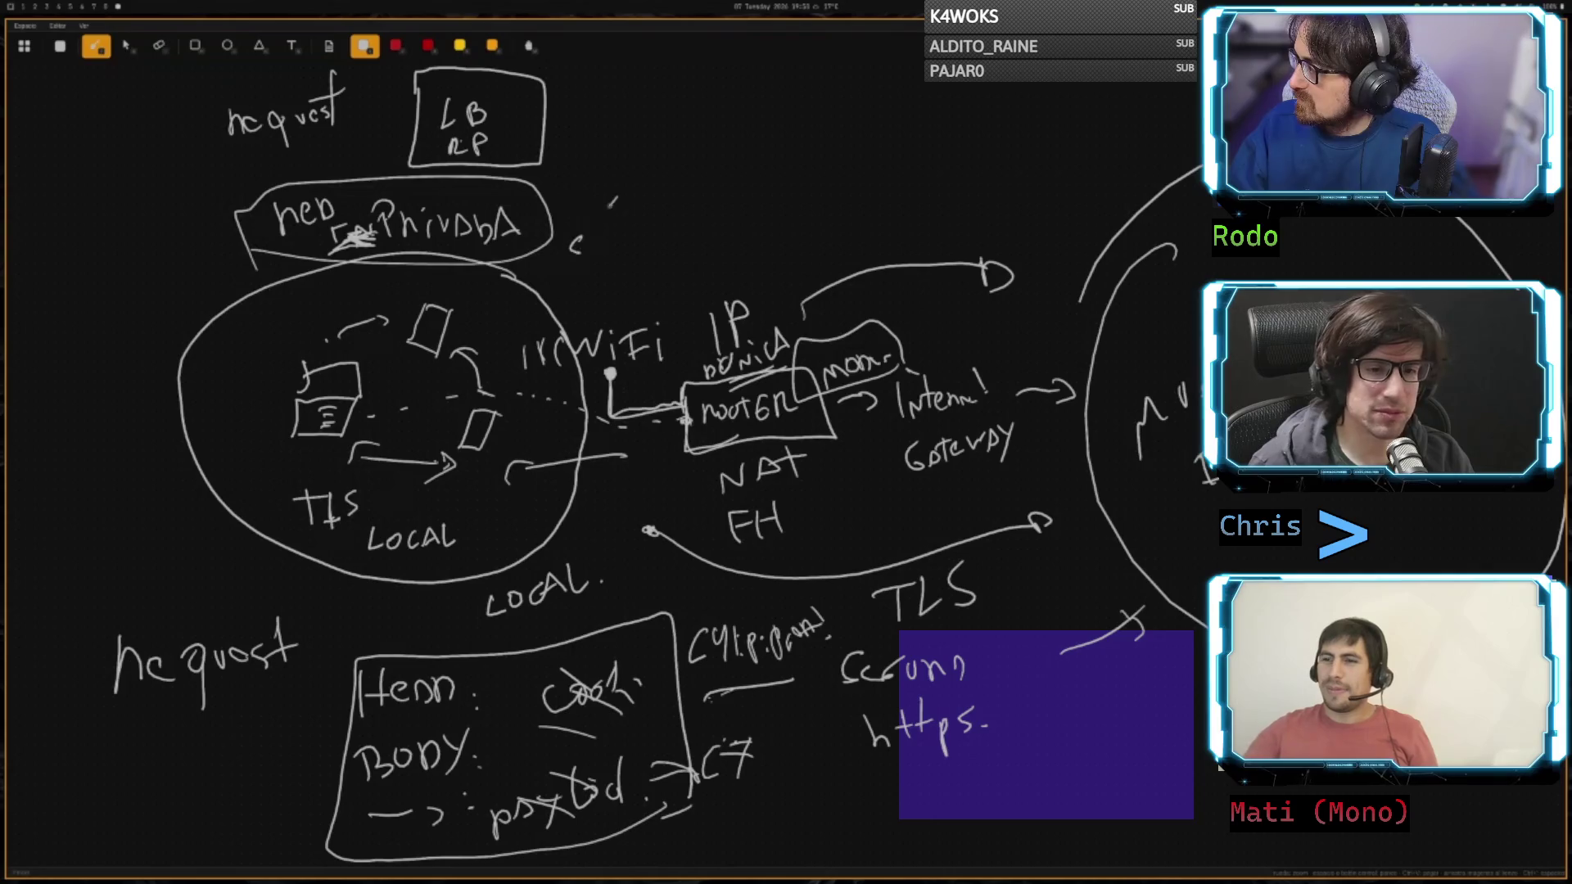
left_click_drag(614, 201, 557, 274)
mouse_move(540, 209)
left_mouse_down()
mouse_move(631, 278)
mouse_move(659, 219)
mouse_move(663, 266)
left_mouse_up()
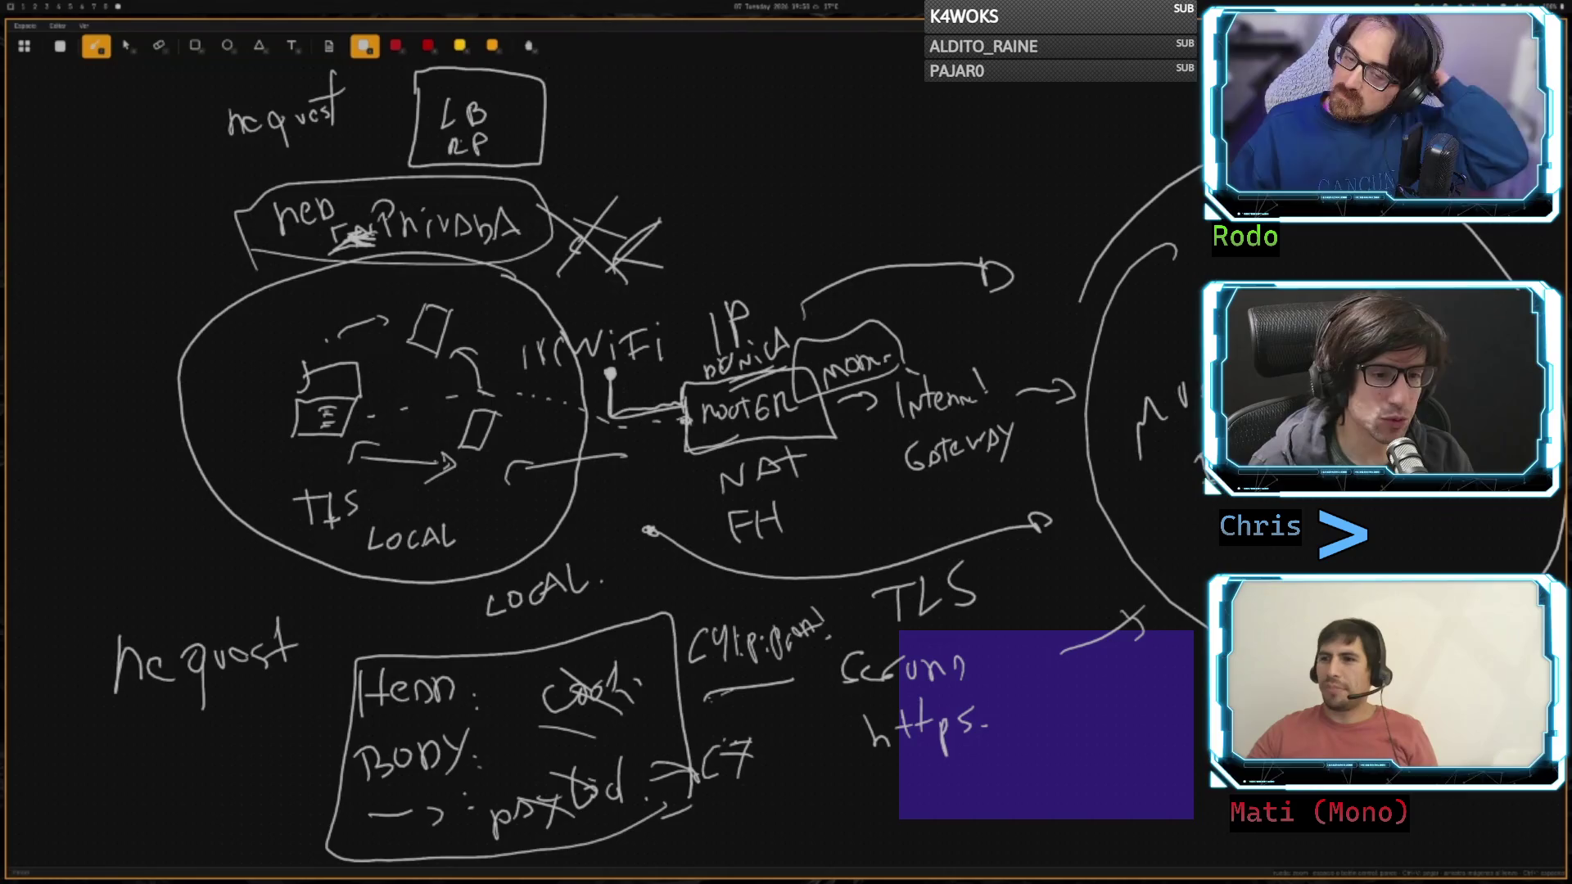
- Draw lines from the top device toward WiFi and an arc between devices in the circle
left_click_drag(650, 336, 654, 364)
left_click_drag(461, 317, 616, 339)
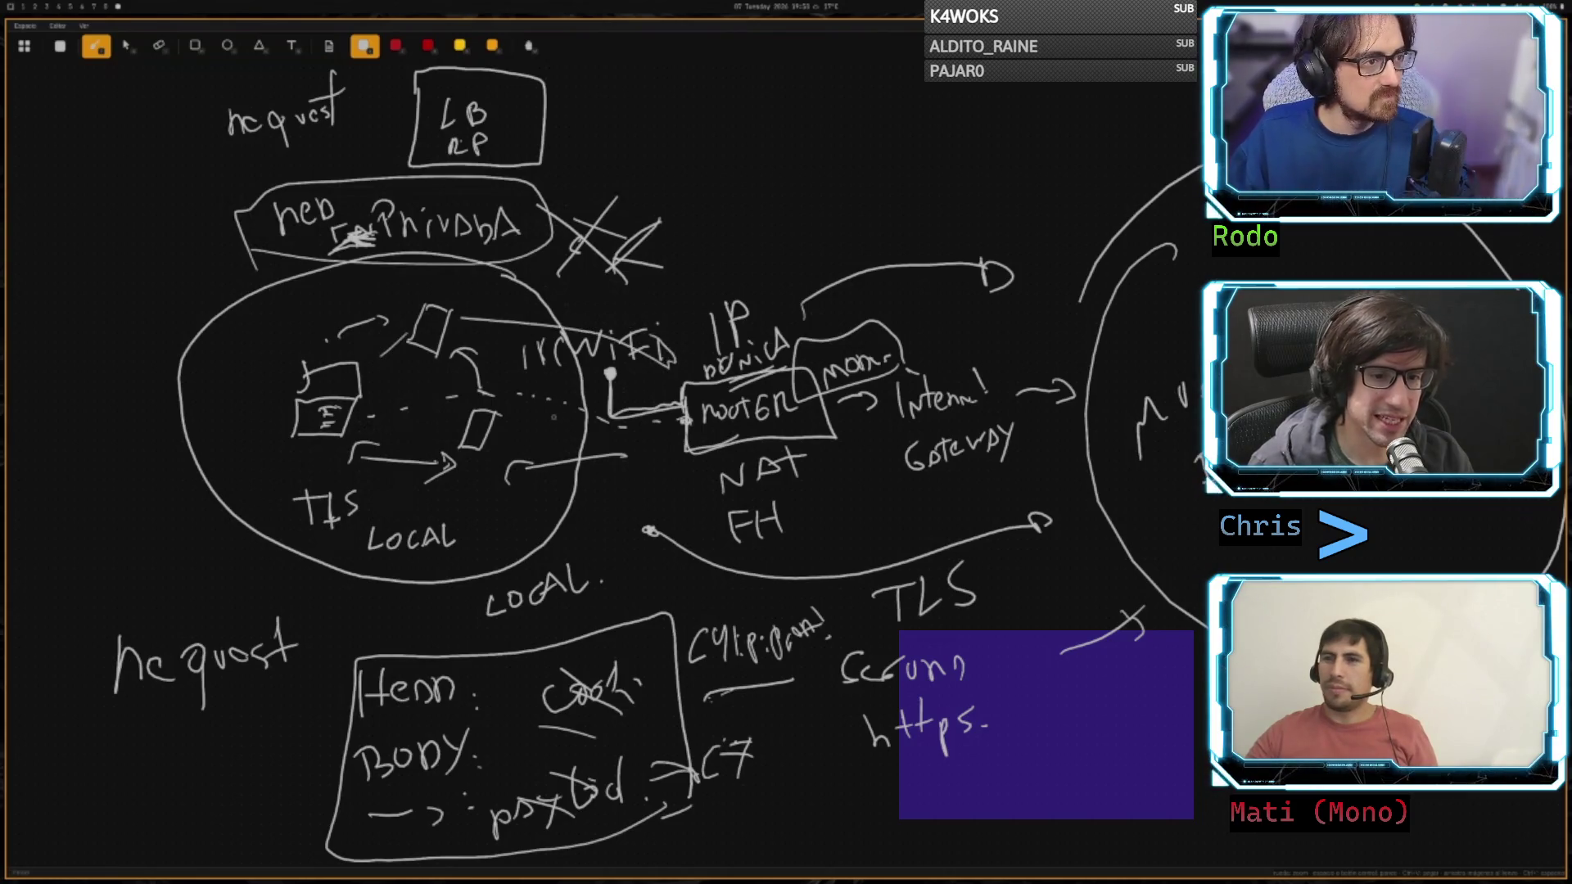
mouse_move(537, 399)
left_mouse_down()
mouse_move(538, 444)
mouse_move(538, 397)
mouse_move(501, 450)
mouse_move(538, 446)
left_mouse_up()
mouse_move(363, 418)
left_mouse_down()
mouse_move(501, 405)
mouse_move(516, 427)
mouse_move(651, 434)
mouse_move(642, 422)
left_mouse_up()
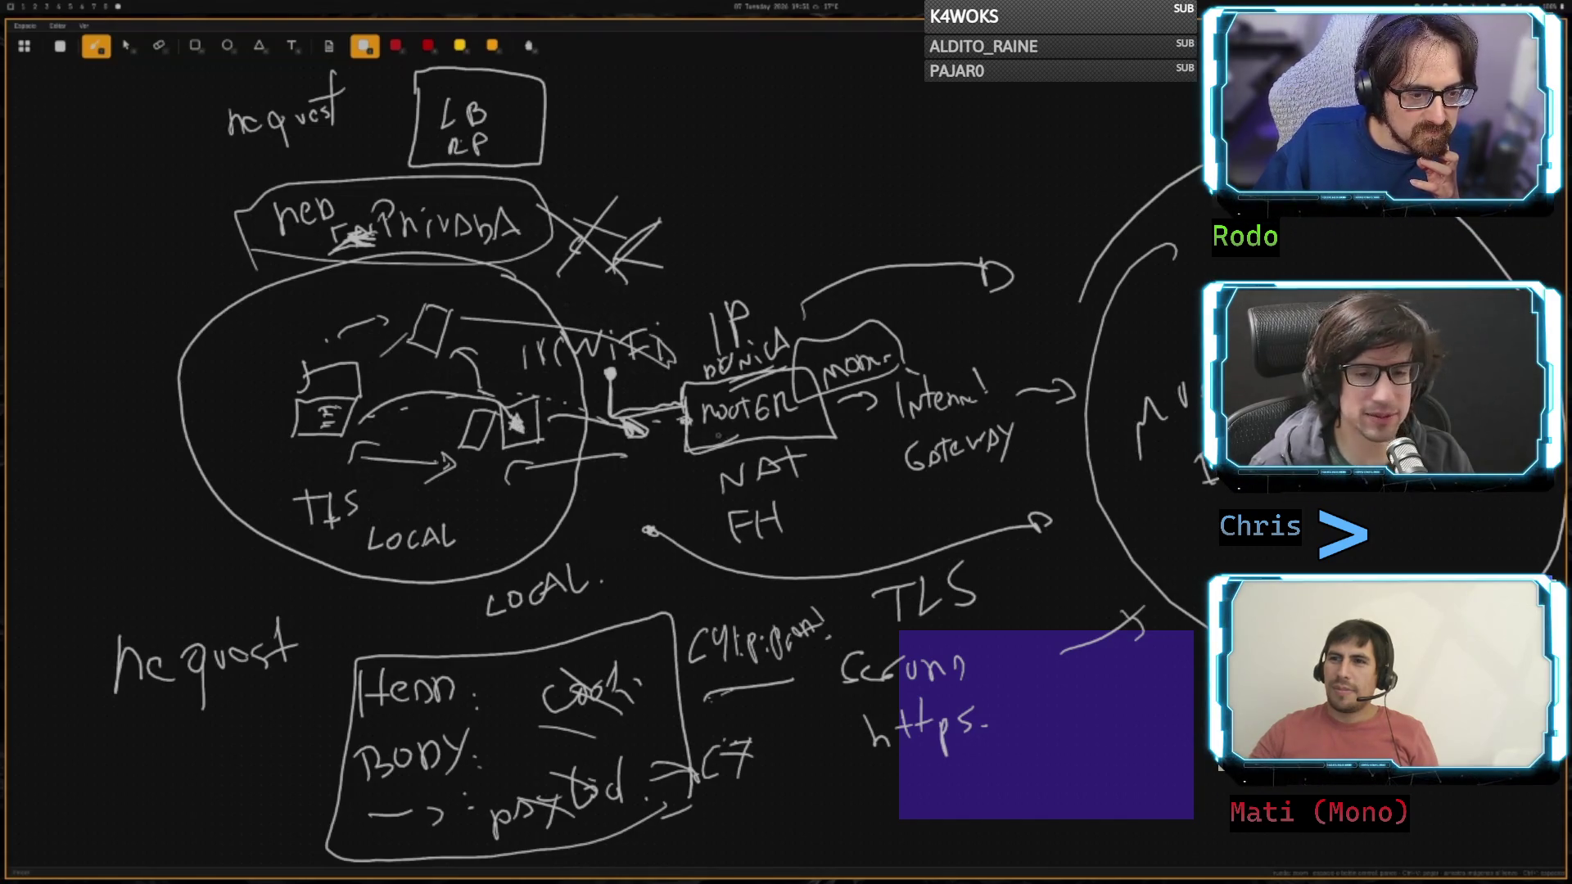
- Box one device and write '! request' after LOCAL
mouse_move(542, 398)
left_mouse_down()
mouse_move(508, 451)
mouse_move(488, 403)
mouse_move(543, 396)
left_mouse_up()
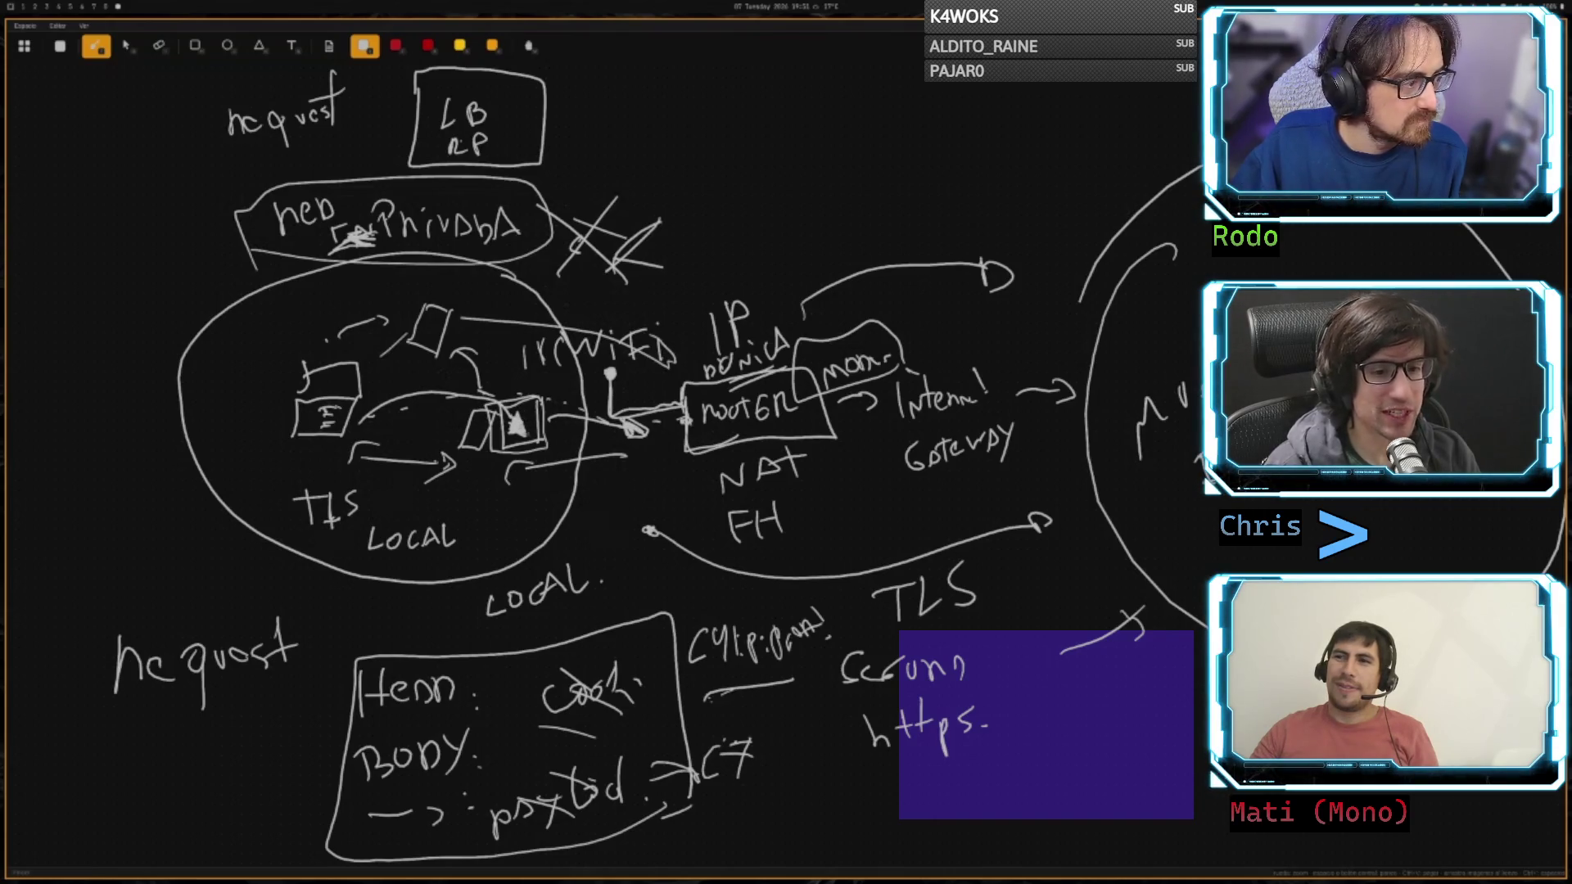
mouse_move(601, 507)
left_mouse_down()
mouse_move(600, 573)
mouse_move(630, 606)
mouse_move(667, 585)
mouse_move(730, 600)
left_mouse_up()
left_click(613, 569)
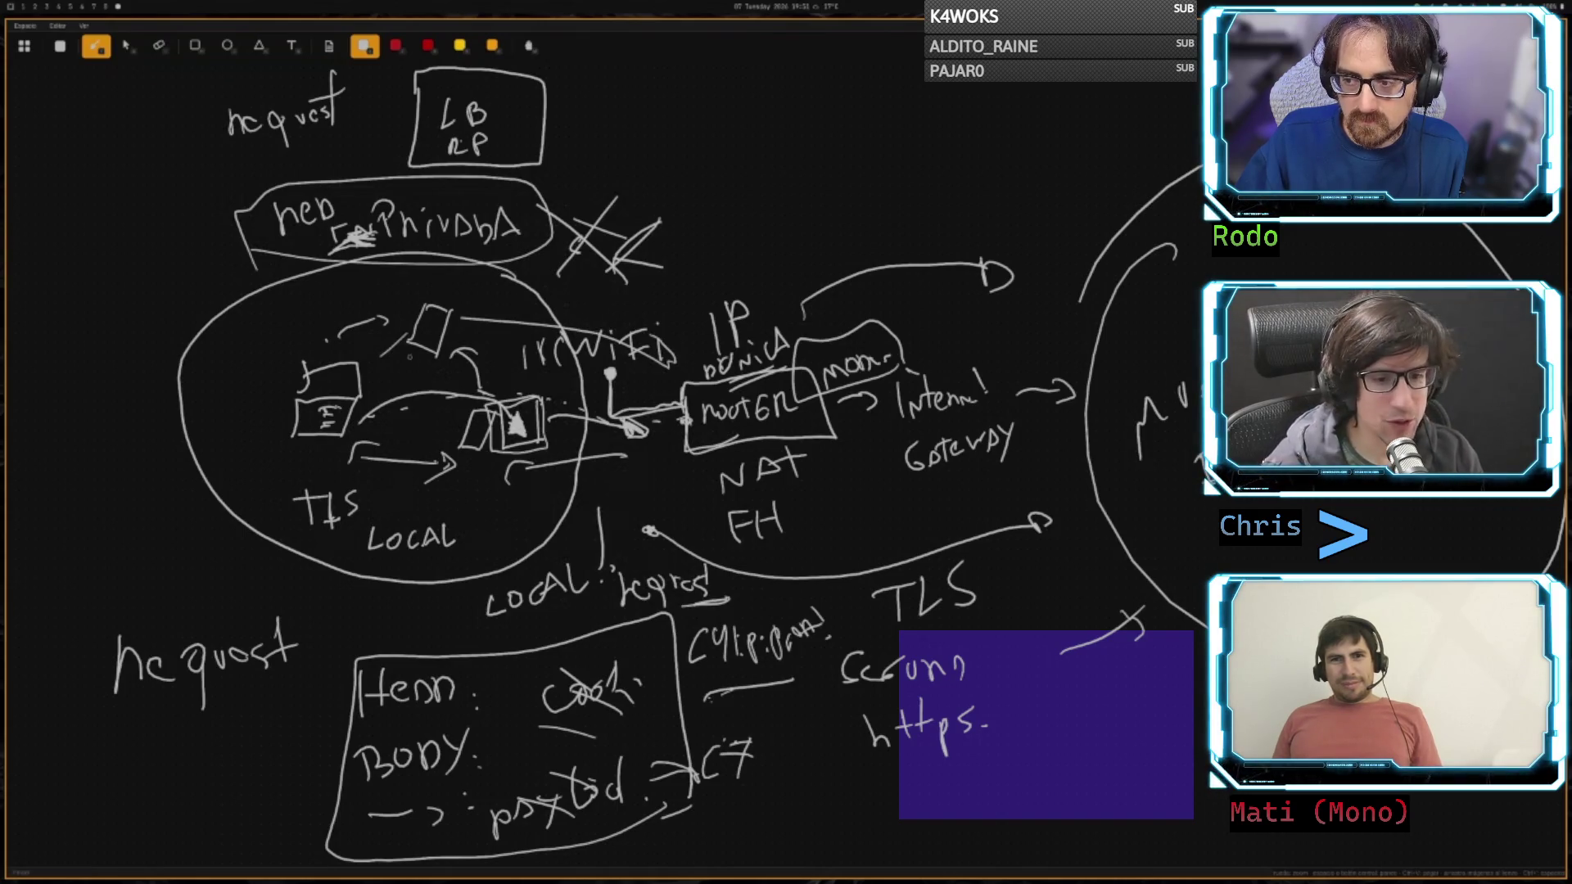
- Trace a second outline around LOCAL, draw a looping line from WiFi, and write BODY above
mouse_move(396, 250)
left_mouse_down()
mouse_move(252, 309)
mouse_move(200, 420)
mouse_move(275, 514)
mouse_move(413, 573)
mouse_move(573, 501)
mouse_move(393, 234)
mouse_move(303, 273)
left_mouse_up()
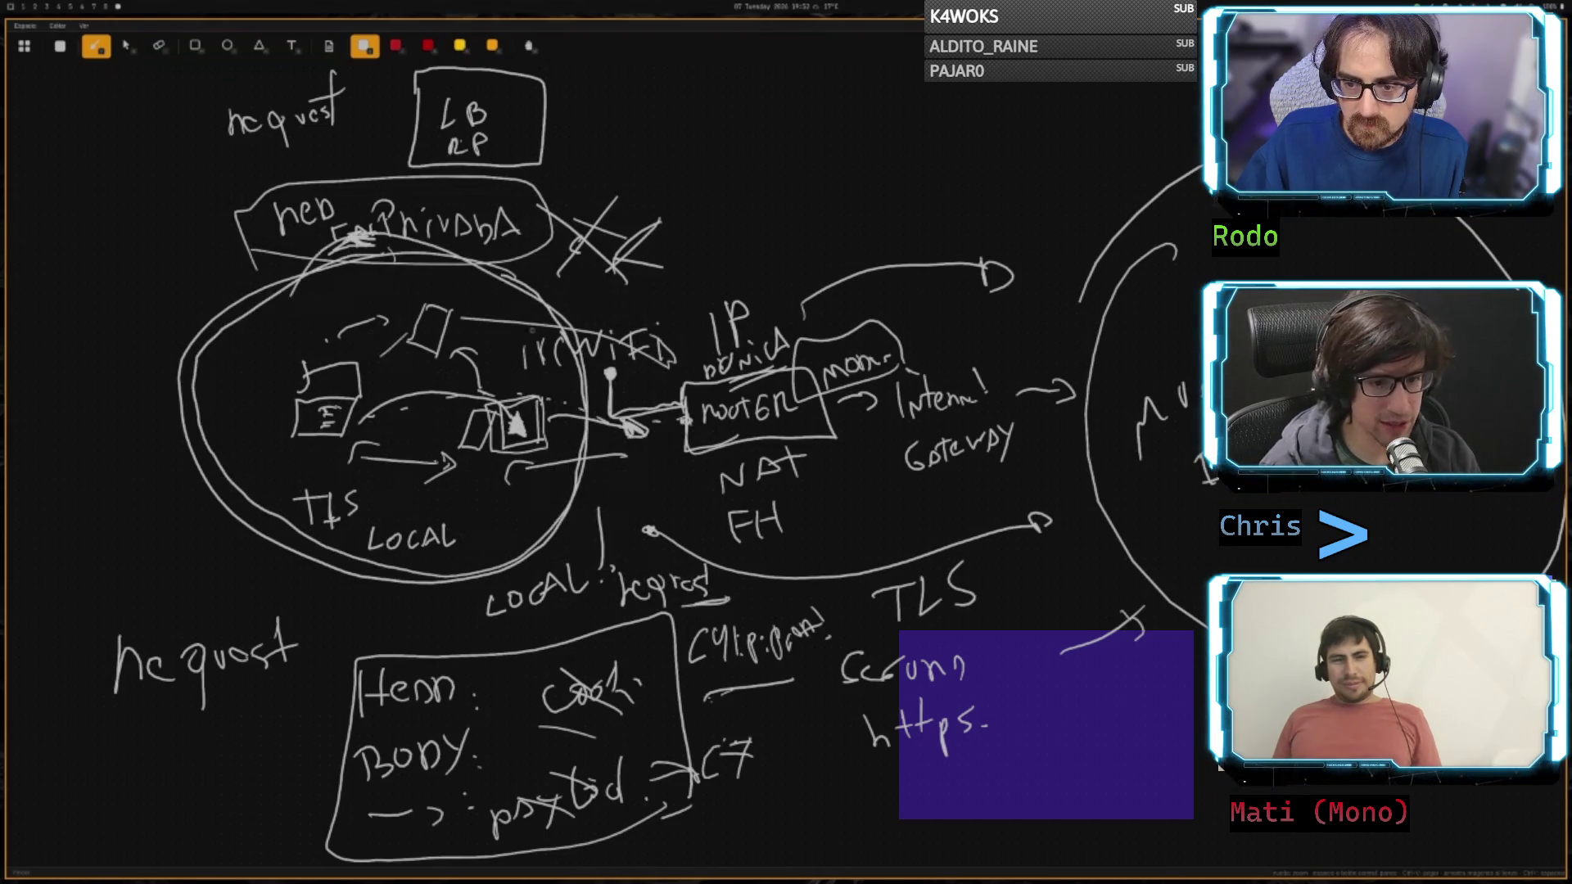
left_click_drag(521, 350, 694, 251)
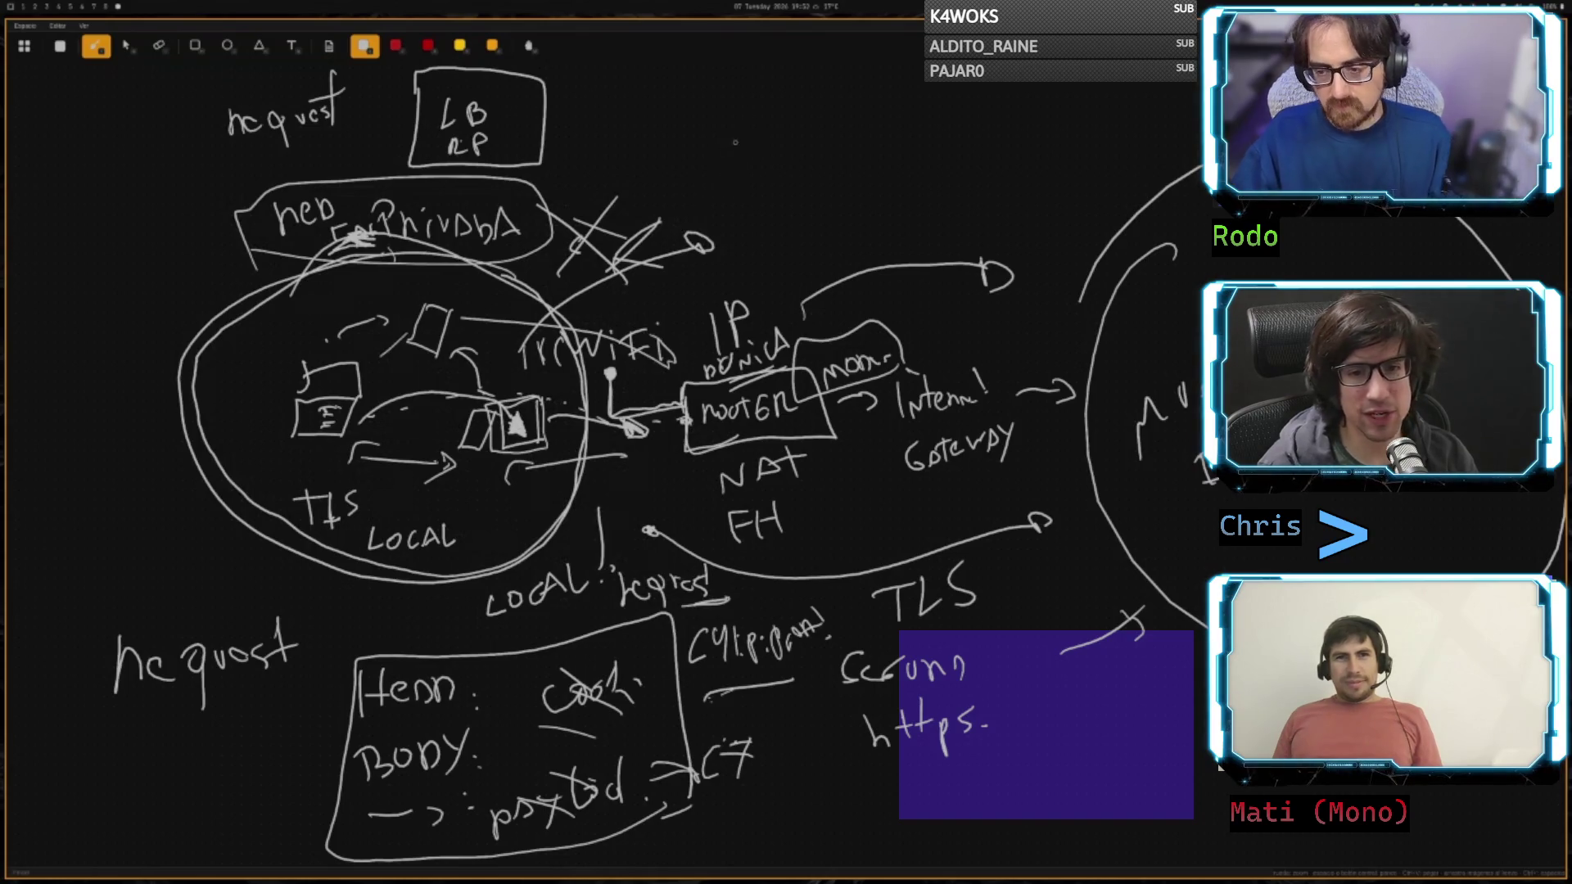
mouse_move(710, 155)
left_mouse_down()
mouse_move(720, 176)
mouse_move(812, 138)
mouse_move(753, 233)
mouse_move(800, 176)
mouse_move(855, 190)
mouse_move(869, 135)
left_mouse_up()
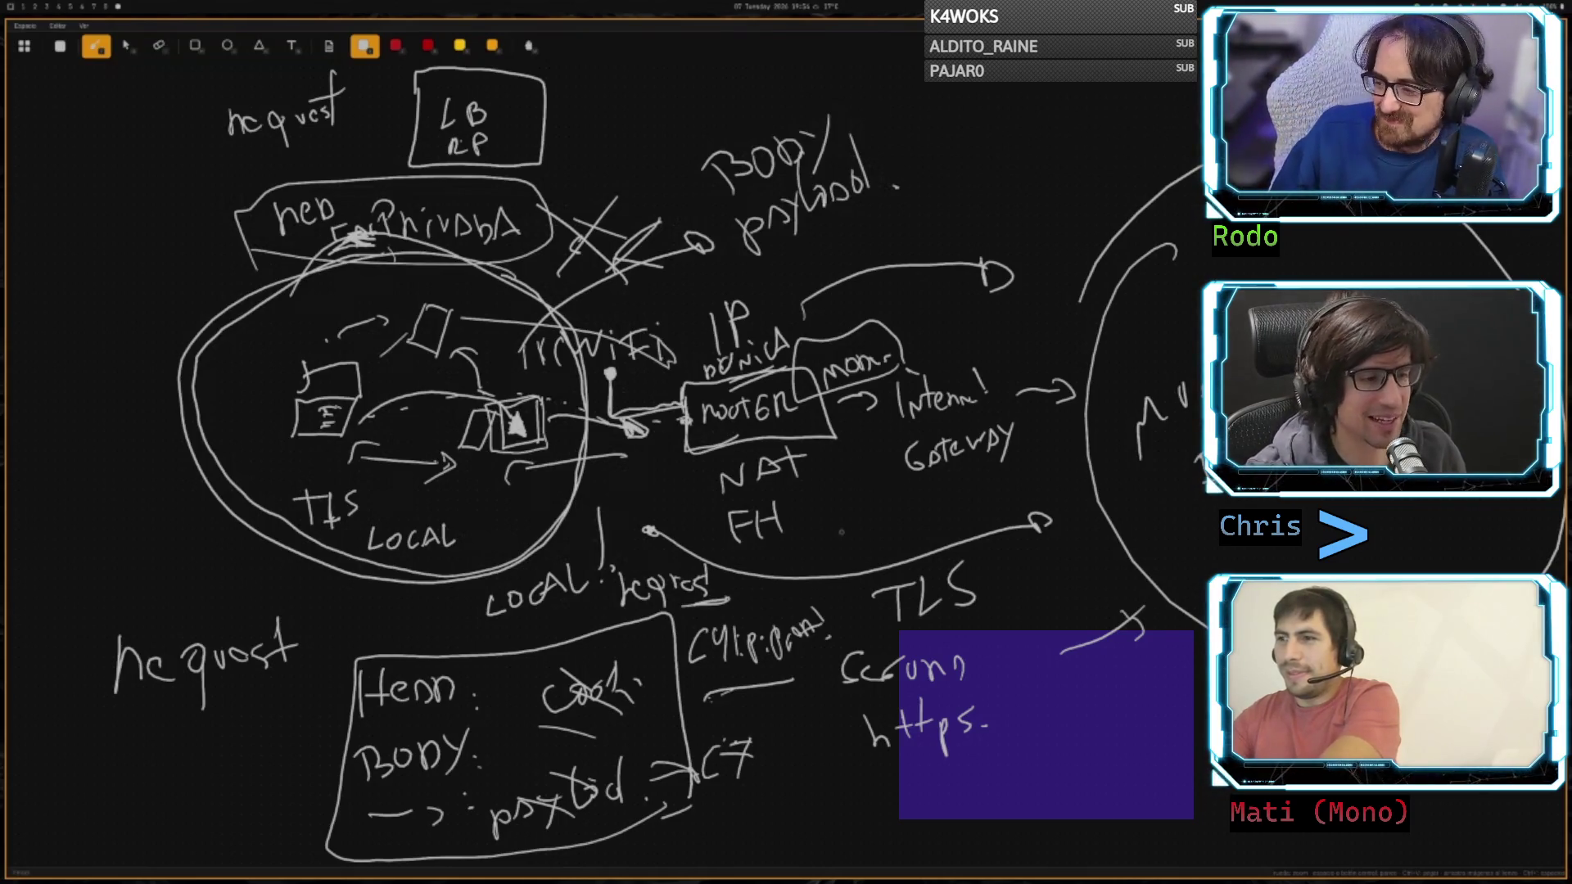
- On blank canvas, draw a box with LB and RP inside, toggling colour yellow then white
scroll(523, 459, "down", 3)
scroll(763, 308, "down", 15)
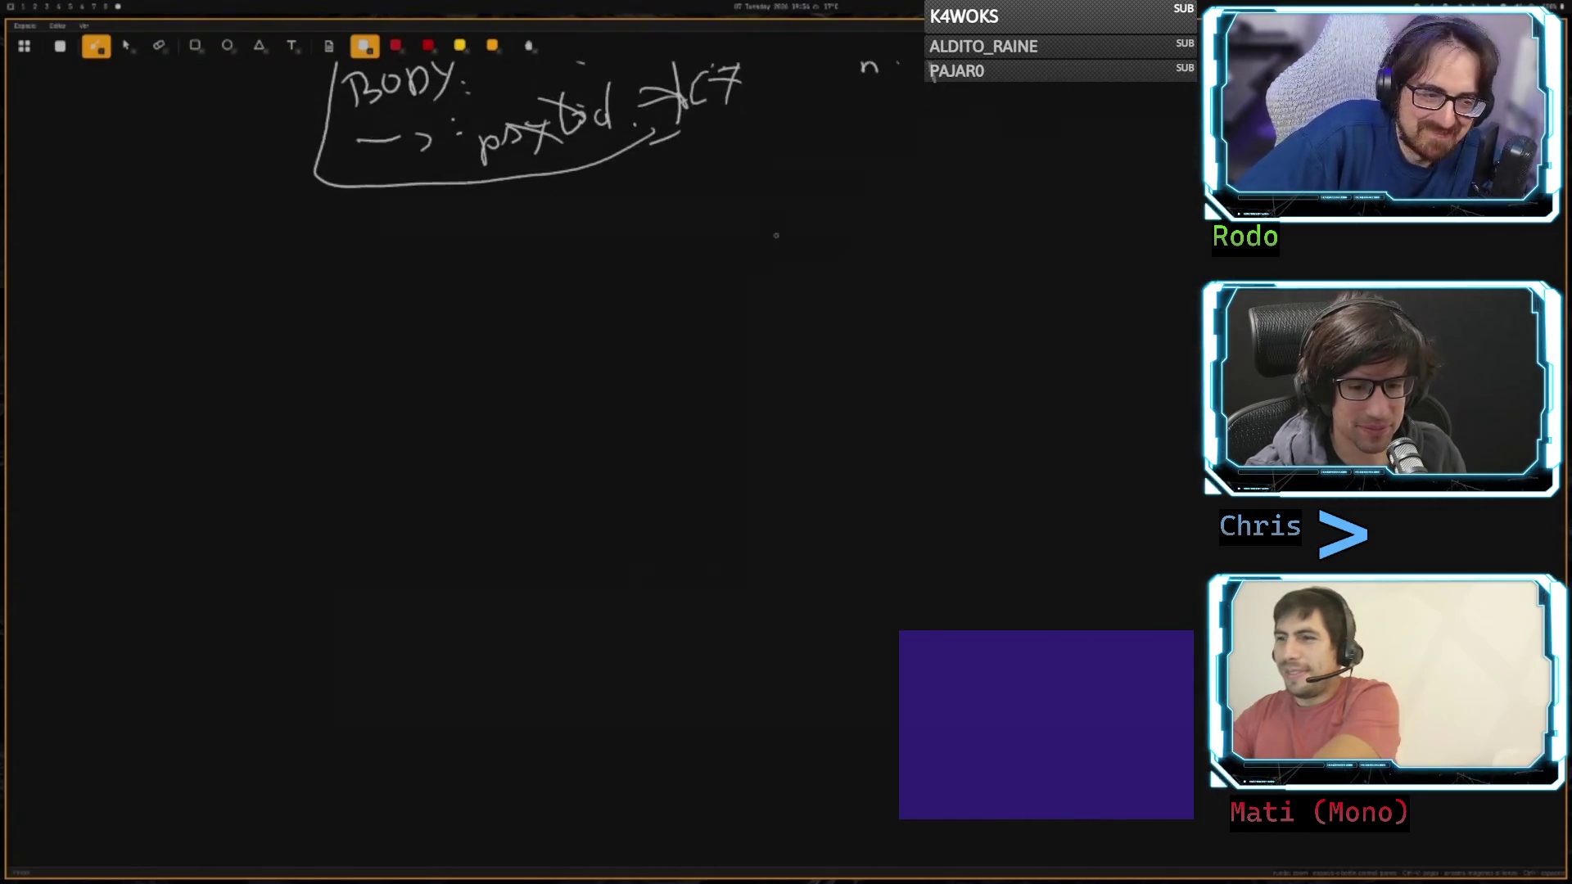
scroll(763, 308, "down", 2)
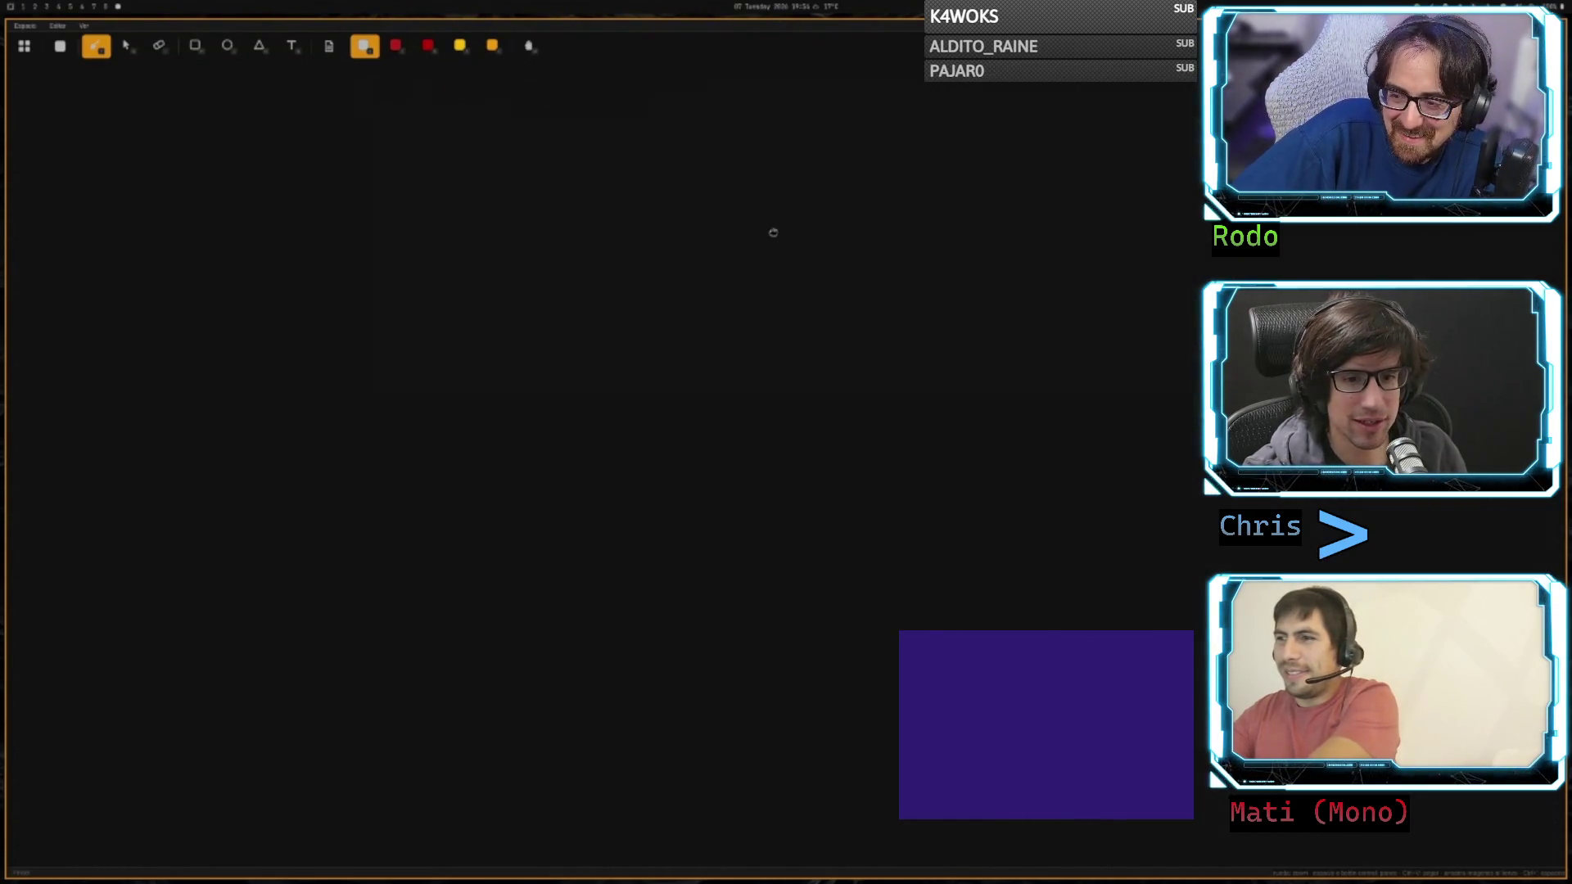
mouse_move(419, 239)
left_mouse_down()
mouse_move(394, 411)
mouse_move(653, 397)
mouse_move(508, 250)
mouse_move(406, 256)
left_mouse_up()
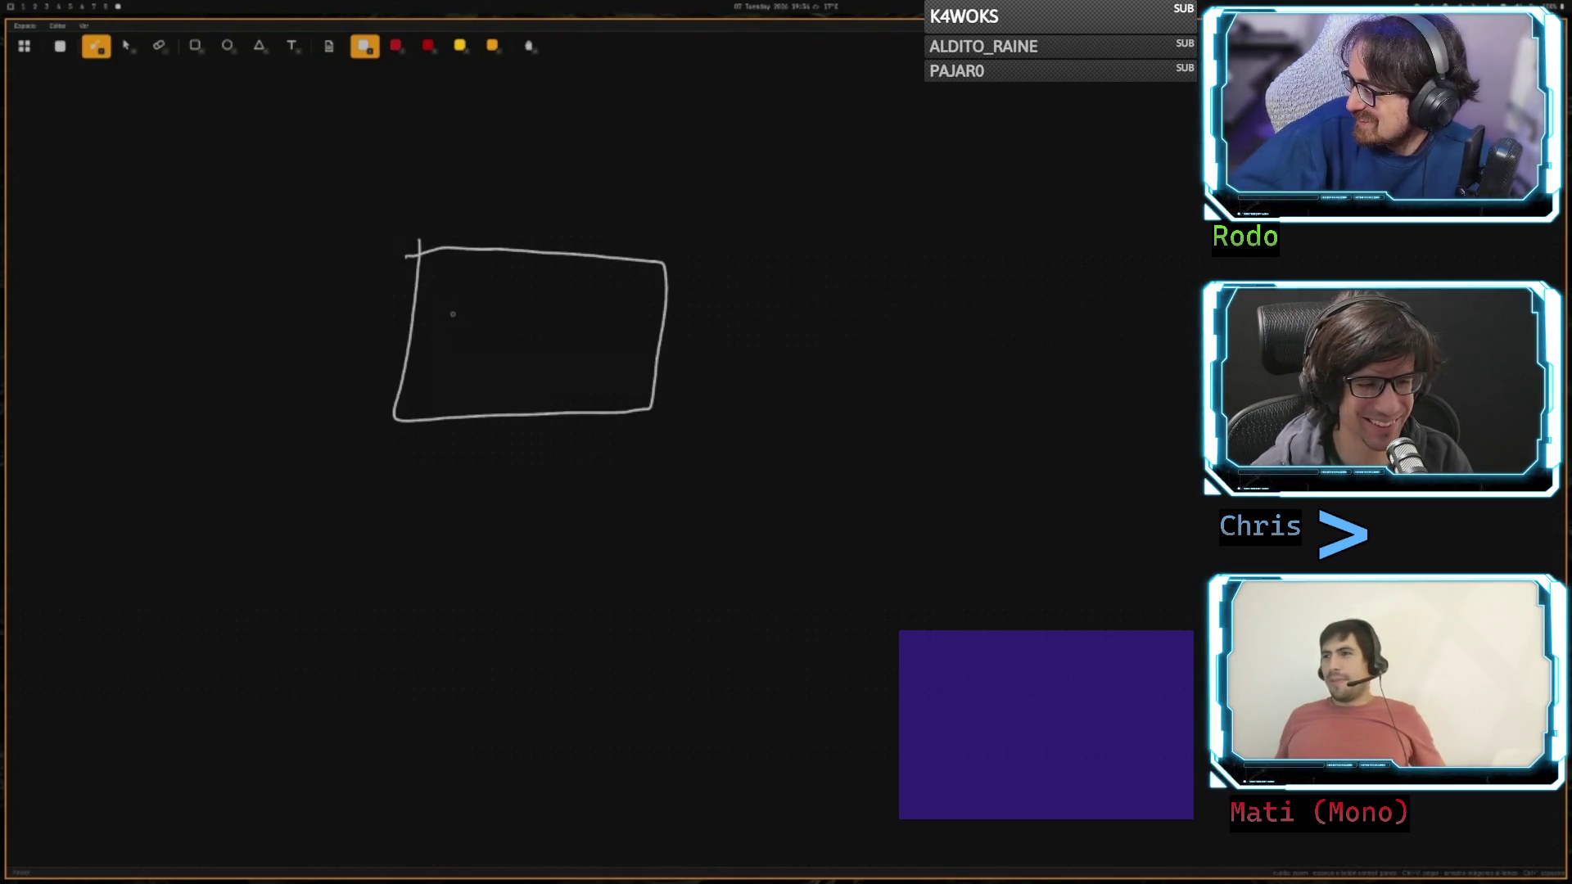
mouse_move(467, 298)
left_mouse_down()
mouse_move(503, 351)
mouse_move(536, 351)
left_mouse_up()
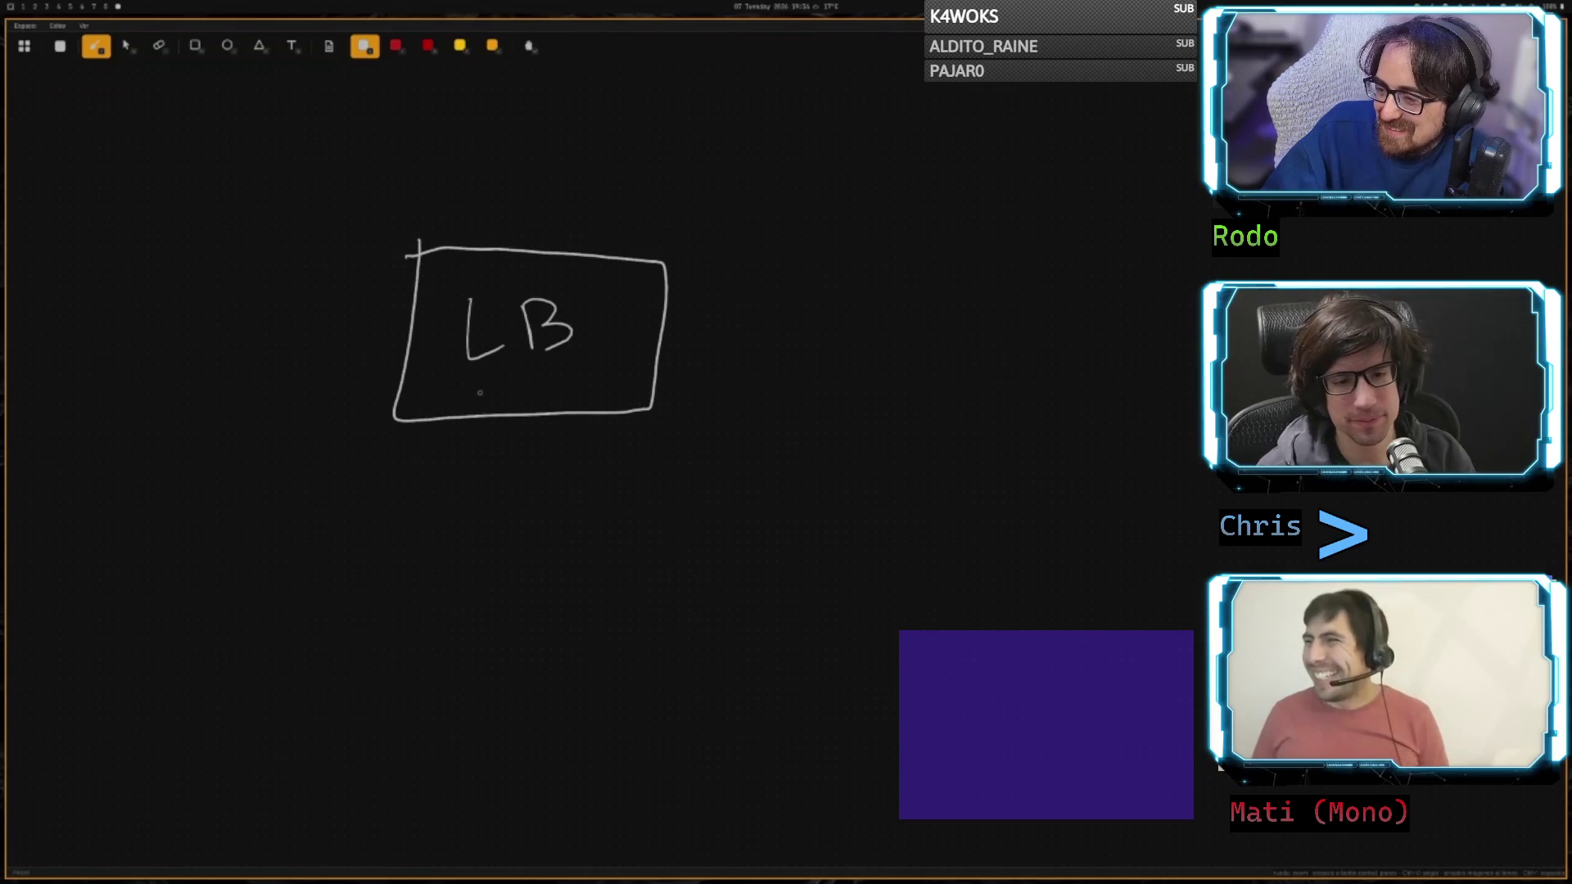
mouse_move(479, 378)
left_mouse_down()
mouse_move(479, 401)
mouse_move(509, 391)
left_mouse_up()
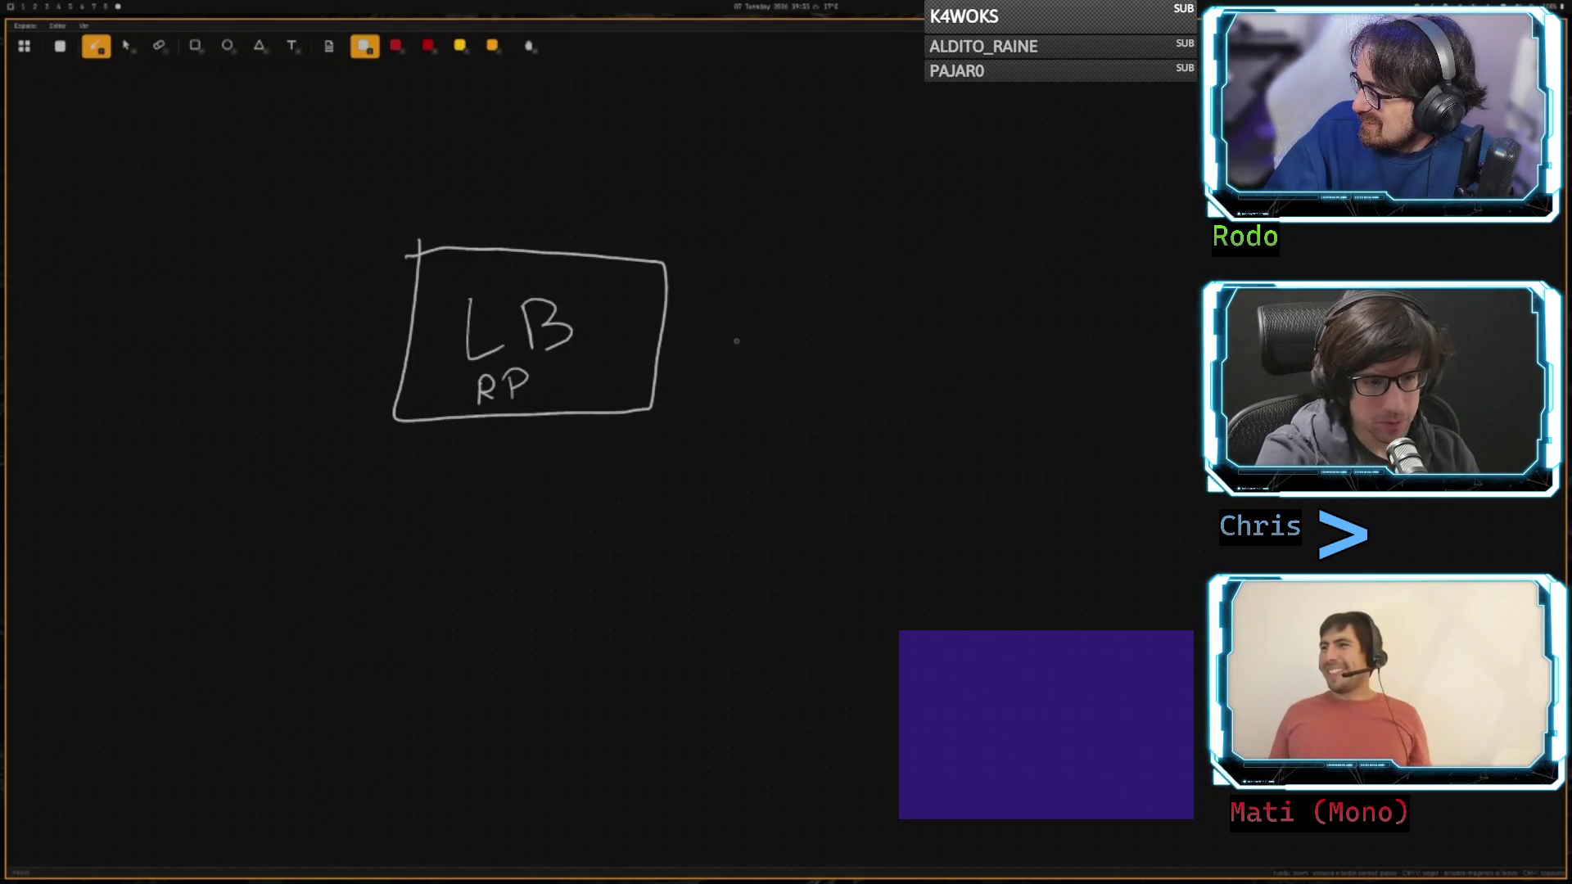
key("4")
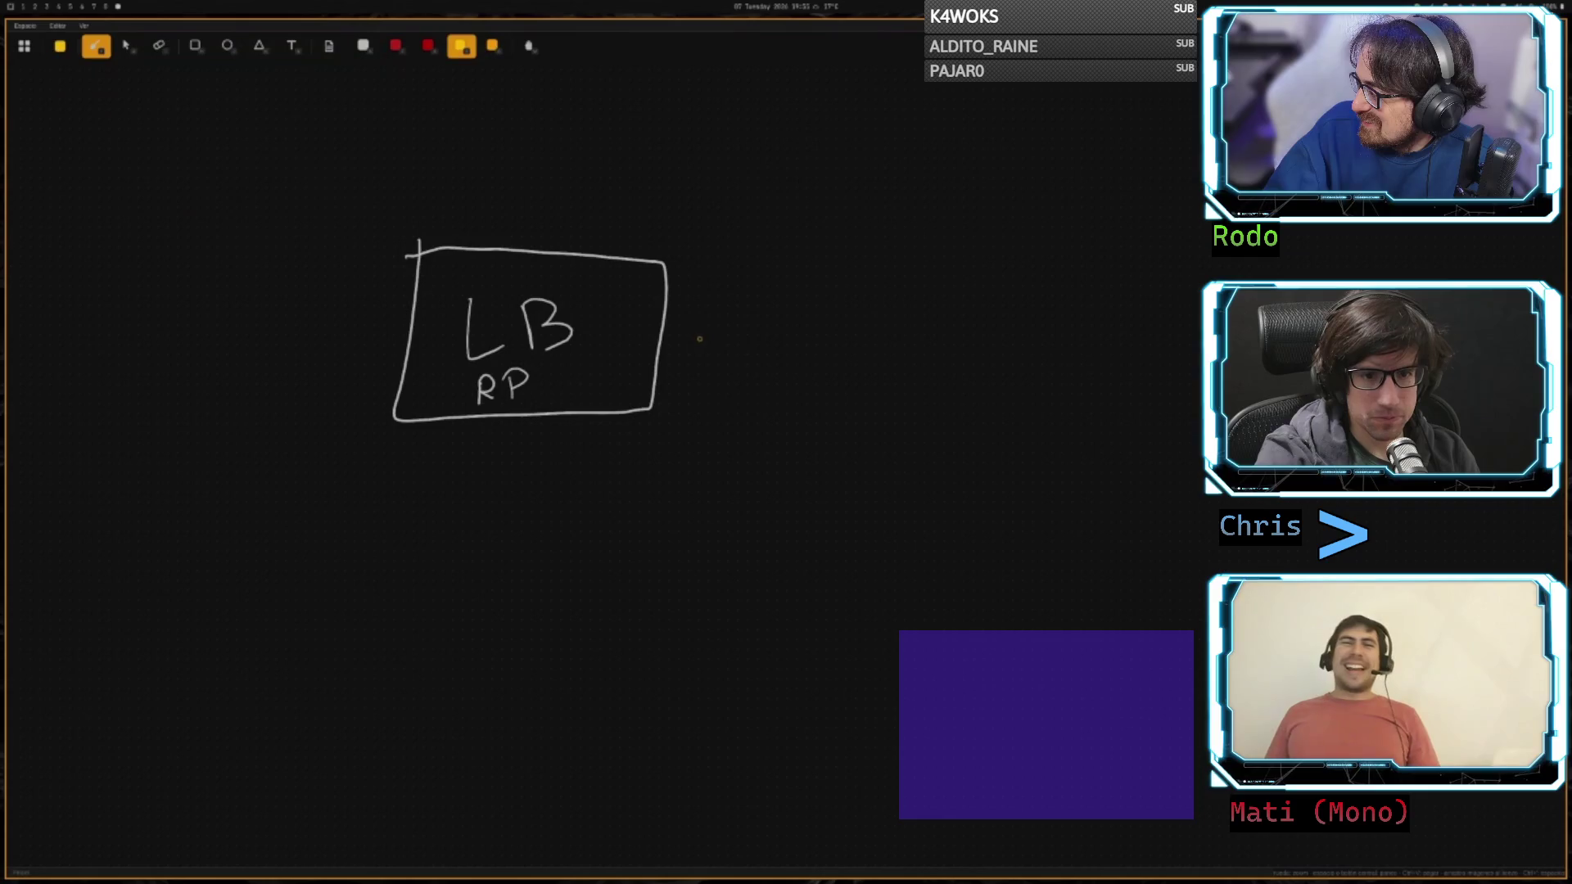
key("1")
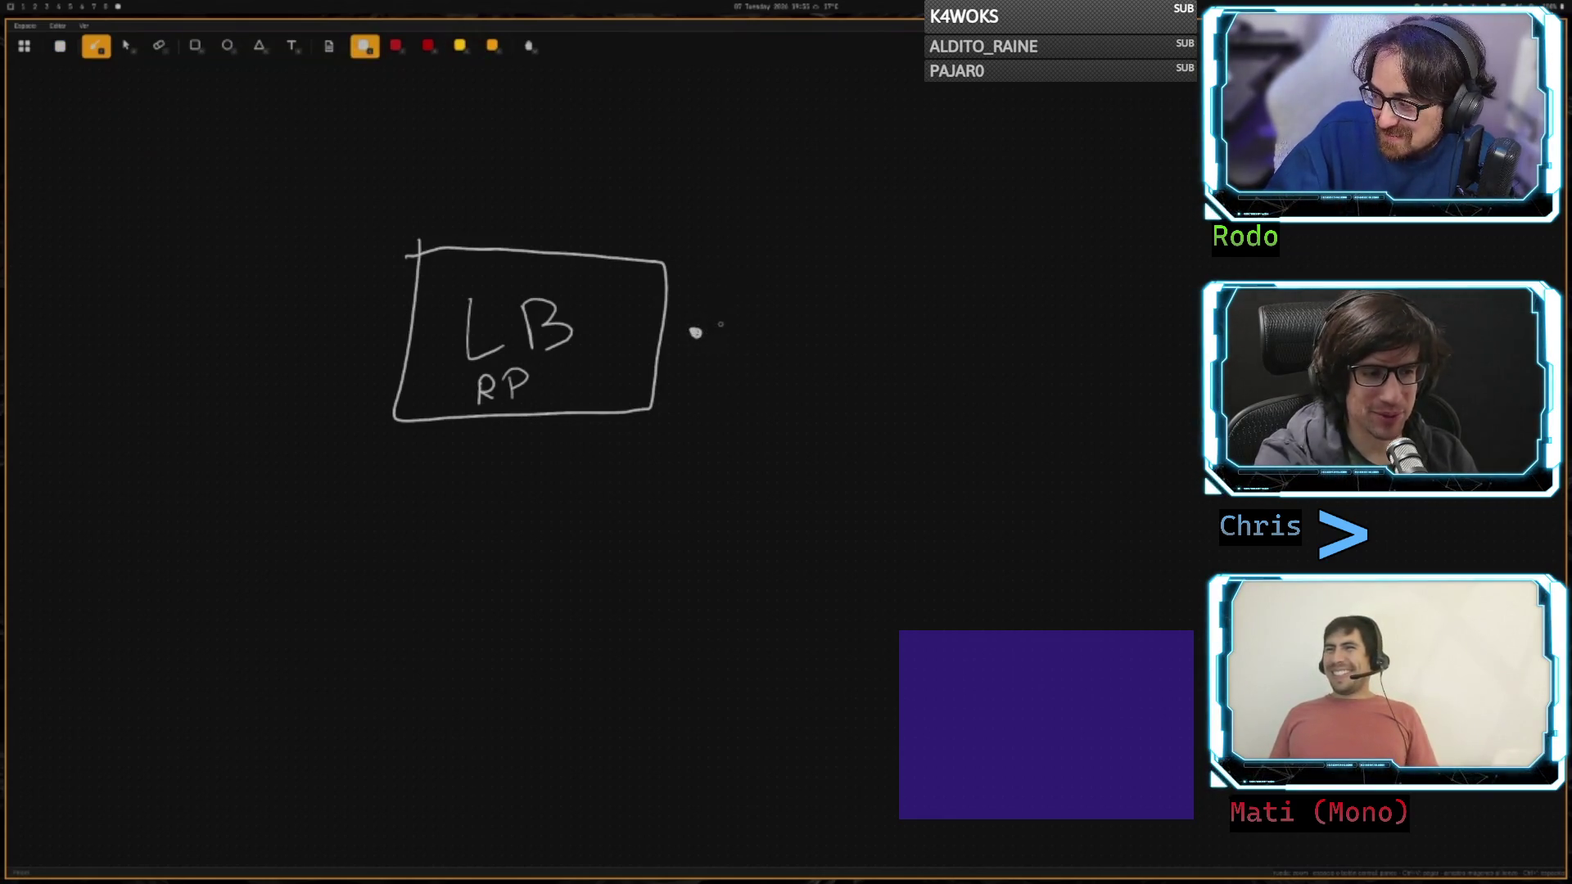
- Leave a small white dot just right of the LB/RP box
left_click_drag(695, 333, 694, 330)
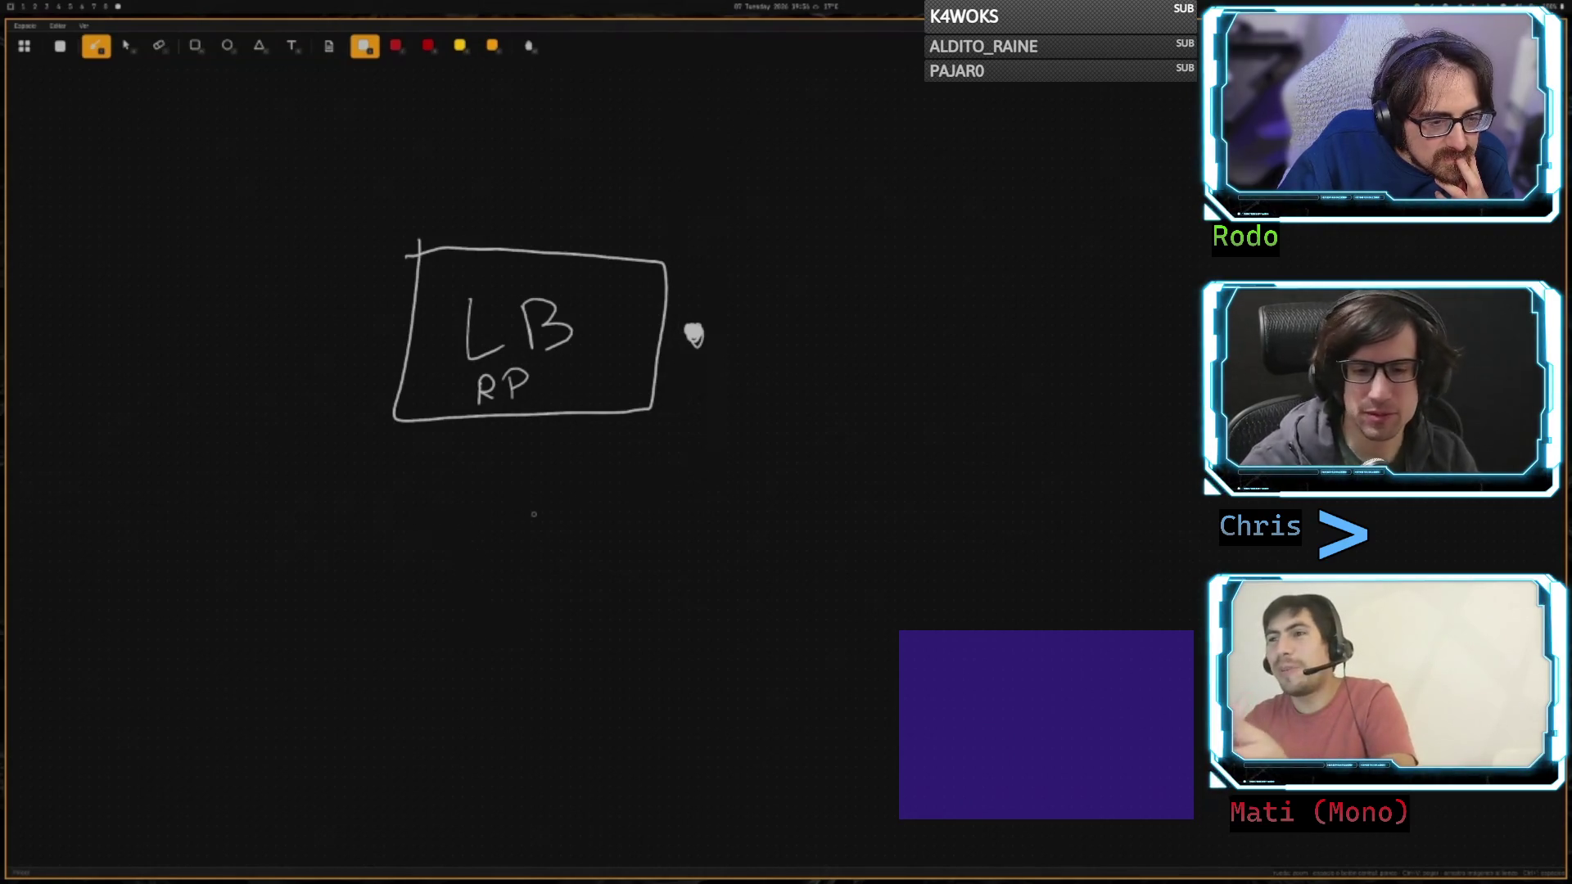
- On blank canvas, write Client with an arrow to a box labelled proxy
scroll(641, 410, "down", 5)
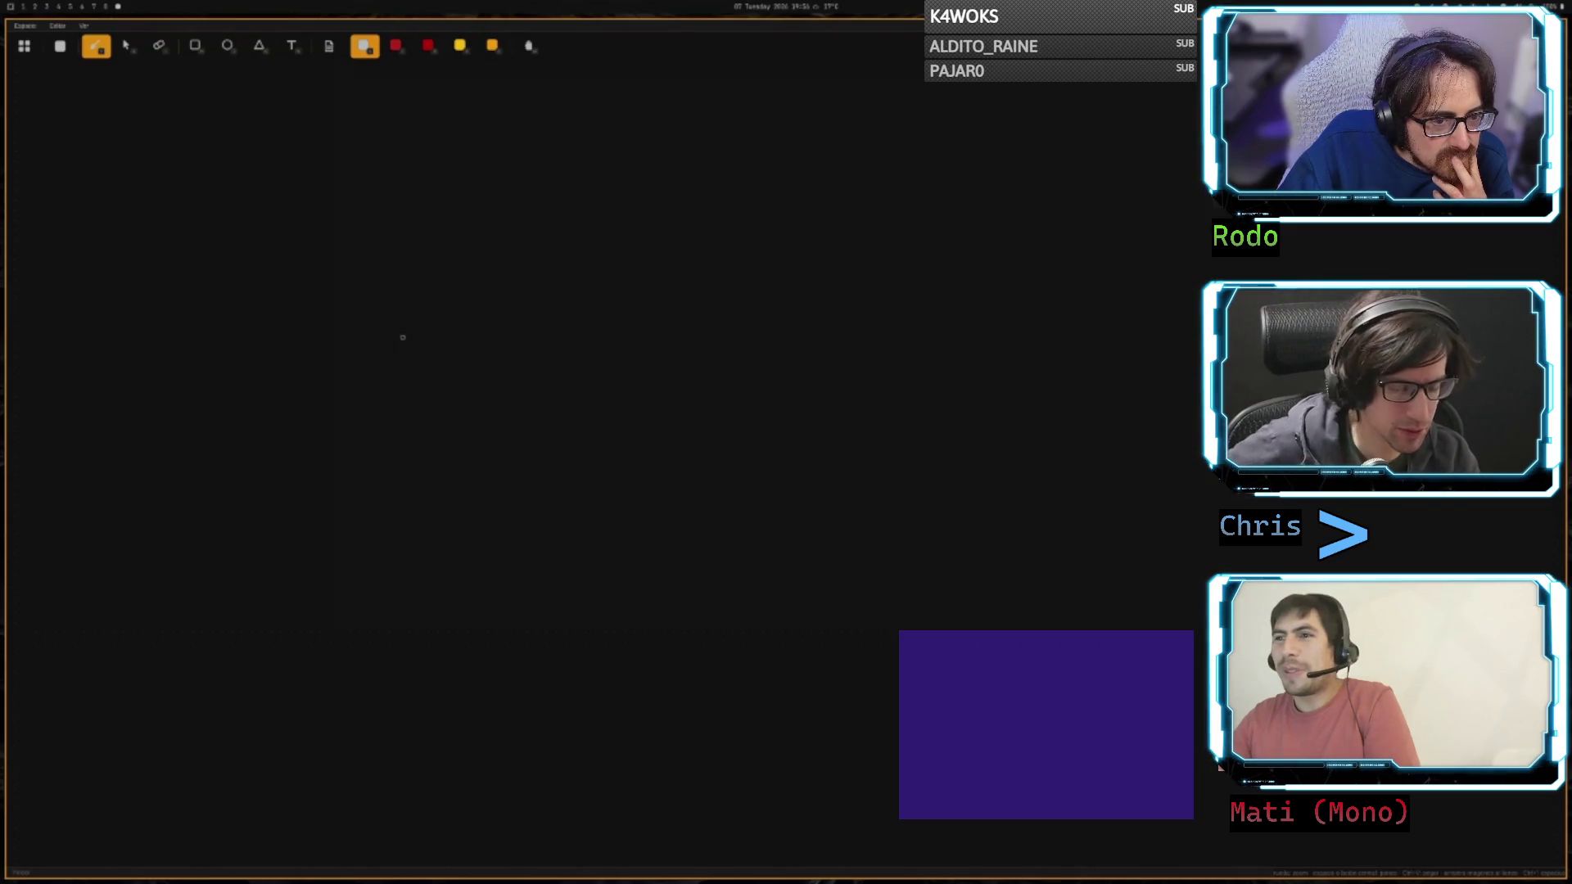
mouse_move(378, 304)
left_mouse_down()
mouse_move(373, 378)
mouse_move(400, 375)
left_mouse_up()
mouse_move(417, 354)
left_mouse_down()
mouse_move(420, 377)
mouse_move(506, 342)
mouse_move(629, 357)
left_mouse_up()
left_click(525, 365)
mouse_move(667, 303)
left_mouse_down()
mouse_move(951, 399)
mouse_move(673, 315)
mouse_move(725, 359)
mouse_move(787, 361)
left_mouse_up()
left_click_drag(794, 324, 798, 368)
- Draw a second box below labelled servip, with ip written beneath it
left_click_drag(693, 446, 678, 519)
mouse_move(700, 463)
left_mouse_down()
mouse_move(866, 422)
mouse_move(714, 537)
mouse_move(757, 496)
left_mouse_up()
mouse_move(767, 488)
left_mouse_down()
mouse_move(761, 508)
mouse_move(809, 491)
mouse_move(815, 505)
left_mouse_up()
mouse_move(818, 483)
left_mouse_down()
mouse_move(821, 507)
mouse_move(833, 491)
left_mouse_up()
mouse_move(799, 571)
left_mouse_down()
mouse_move(800, 600)
mouse_move(817, 602)
mouse_move(819, 580)
left_mouse_up()
left_click(787, 559)
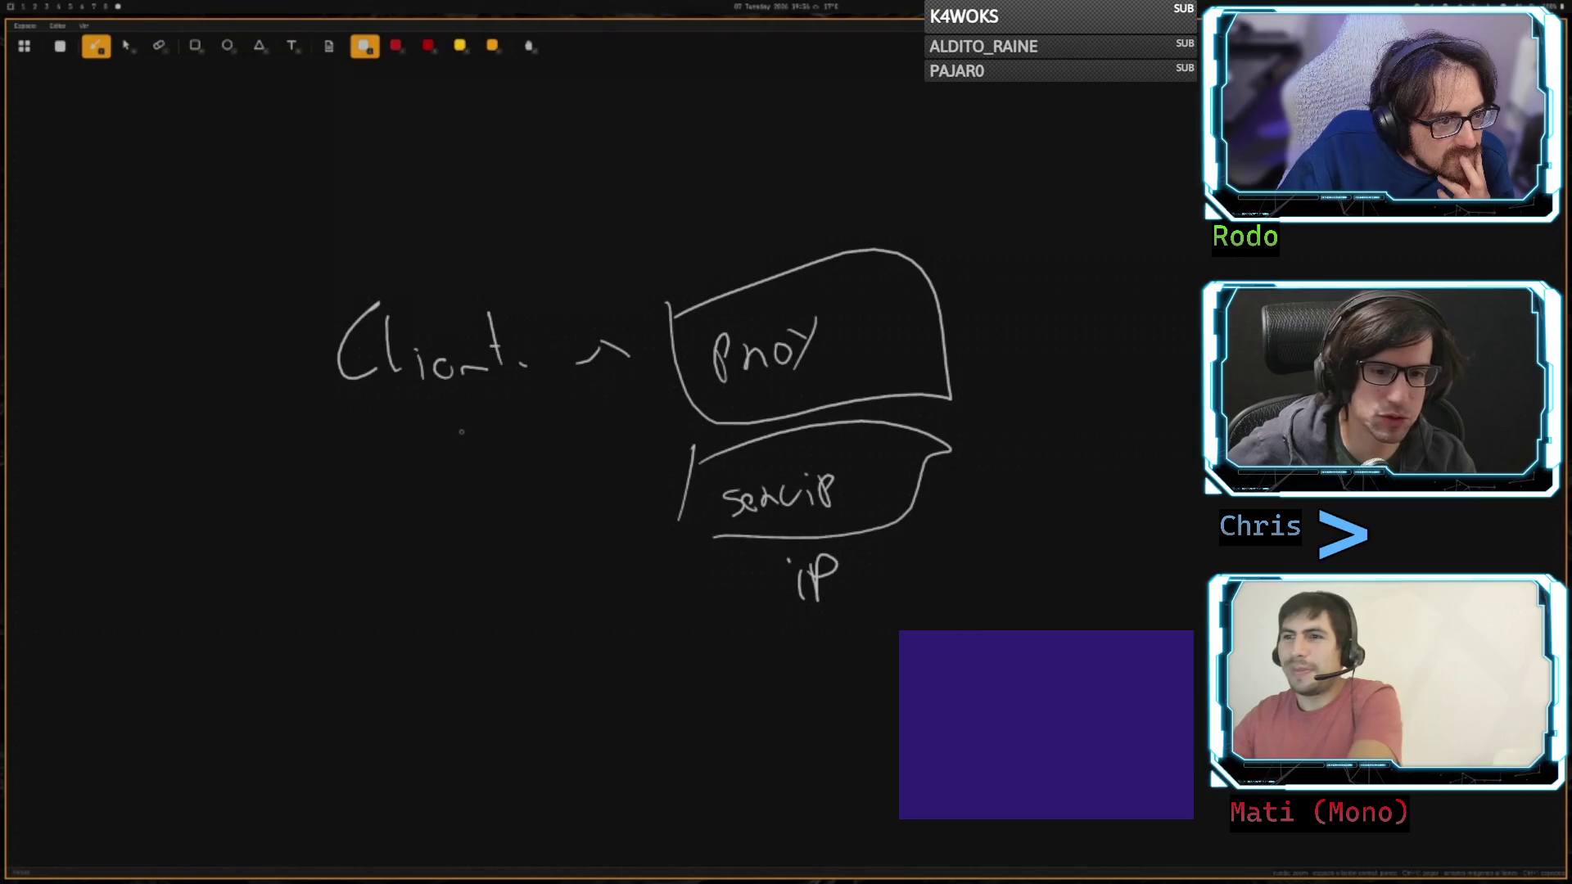
- Draw a curved arrow from Client to the servip box and an outgoing arrow to the right
left_click_drag(445, 434, 620, 484)
mouse_move(618, 471)
left_mouse_down()
mouse_move(622, 496)
mouse_move(708, 521)
left_mouse_up()
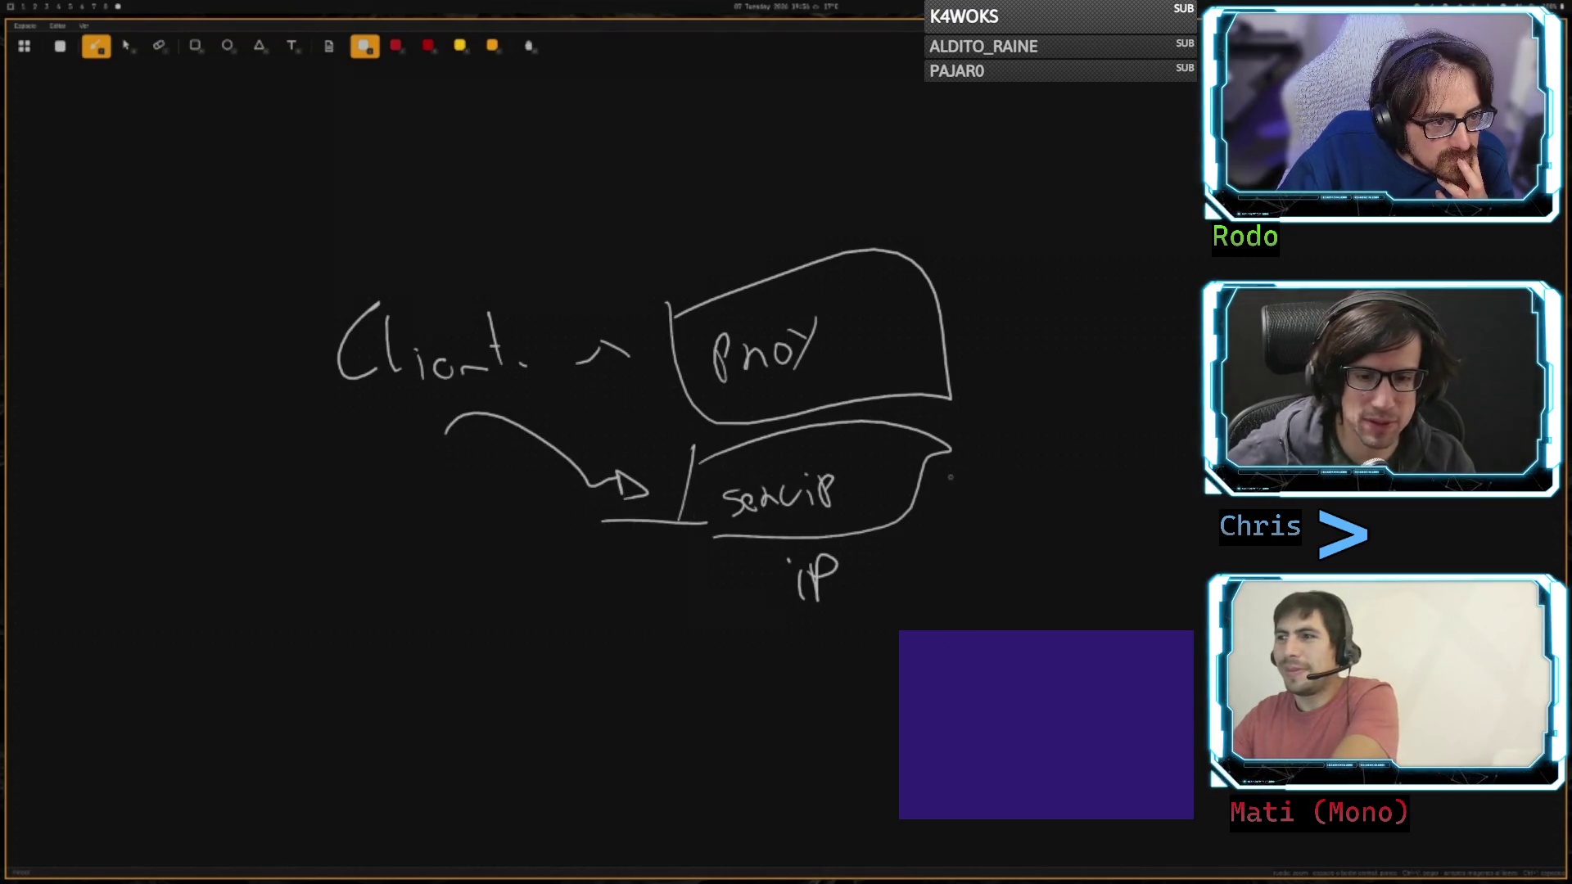
mouse_move(950, 477)
left_mouse_down()
mouse_move(1019, 450)
mouse_move(1015, 481)
left_mouse_up()
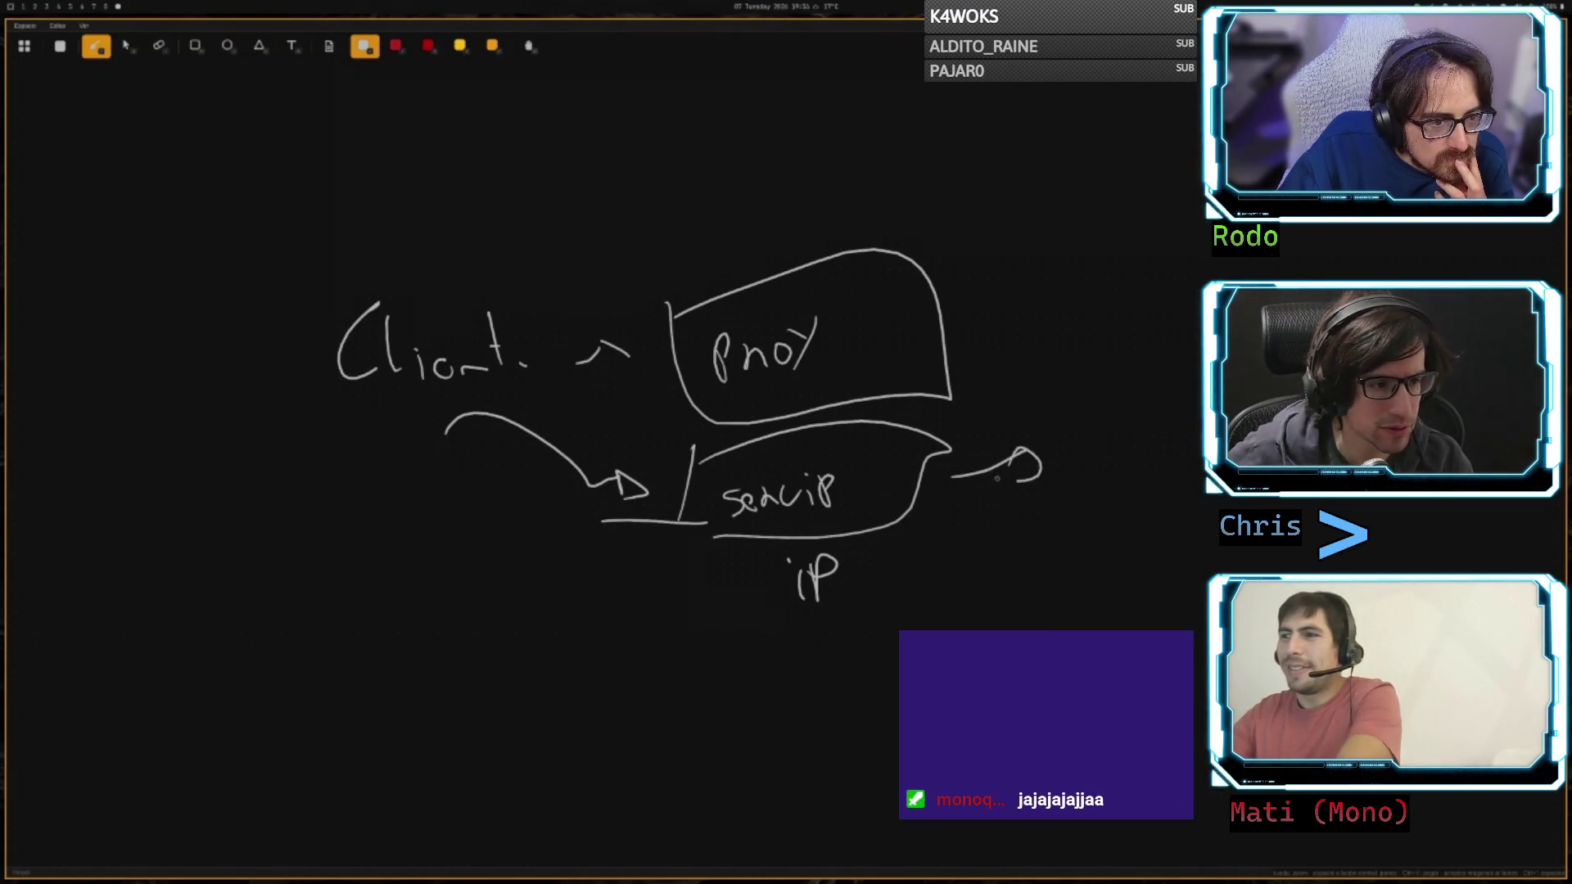
mouse_move(1015, 482)
left_mouse_down()
mouse_move(1016, 446)
mouse_move(1064, 472)
left_mouse_up()
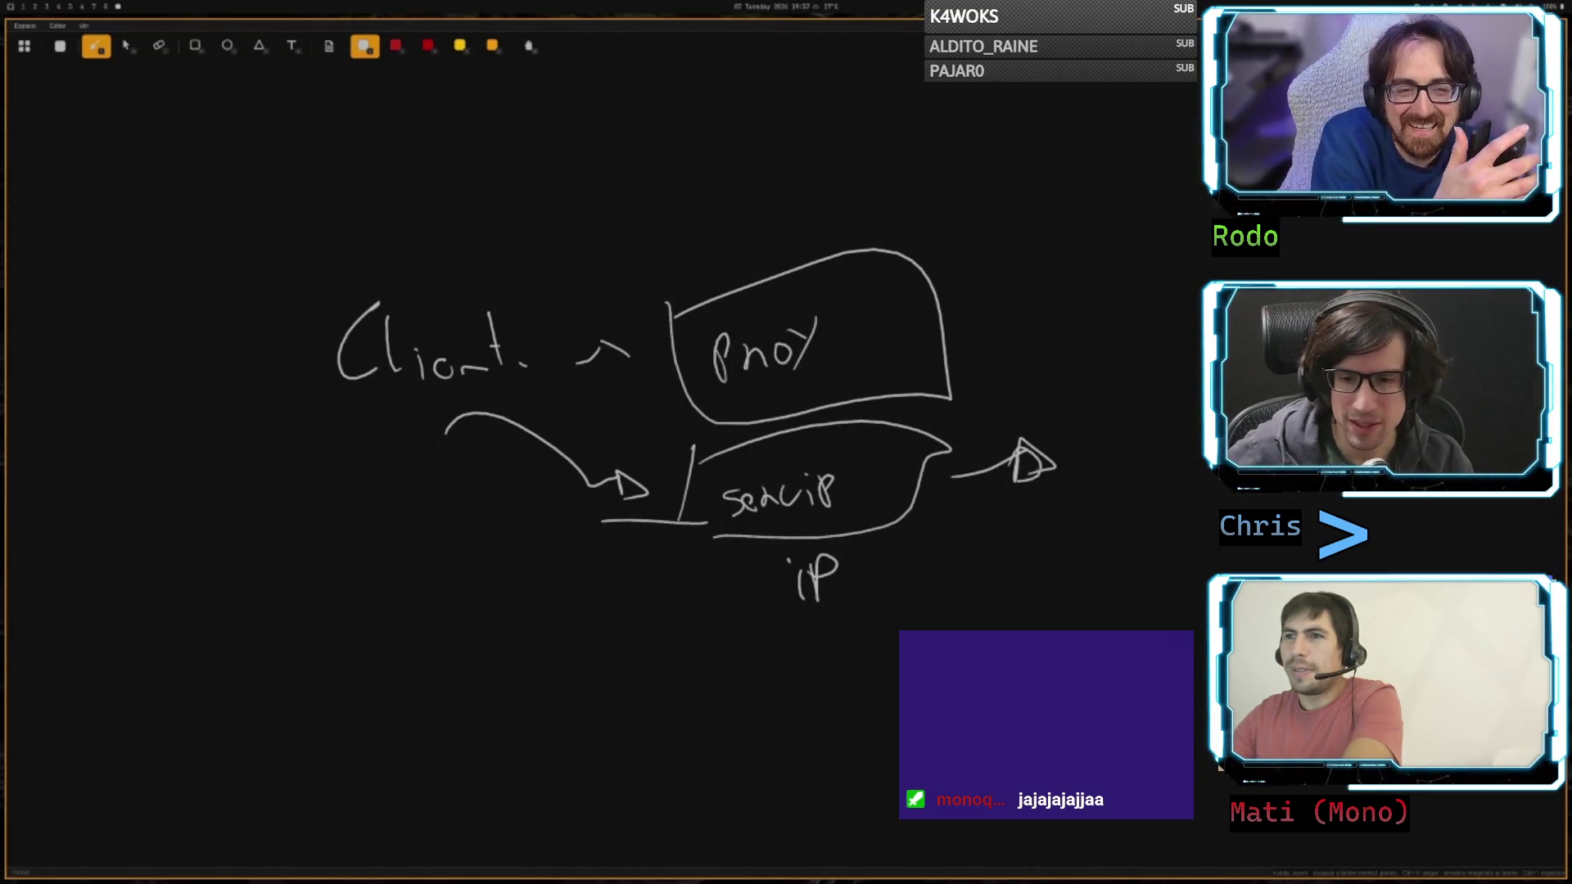
left_click_drag(1013, 491, 1038, 470)
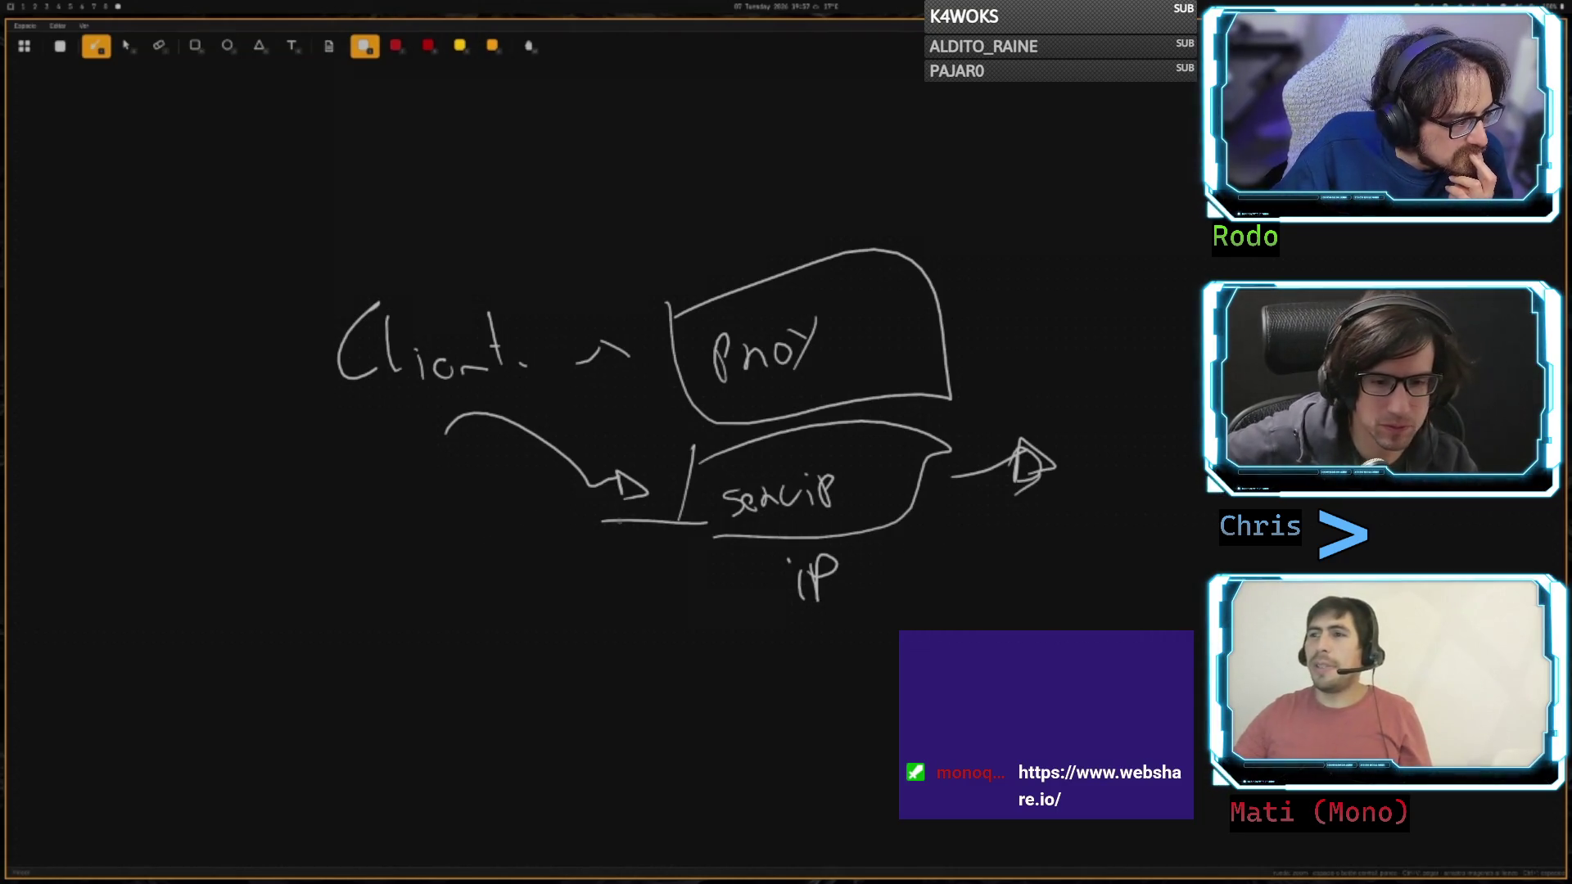
- Put a dot at the left end of the line below the servip arrow
left_click(601, 523)
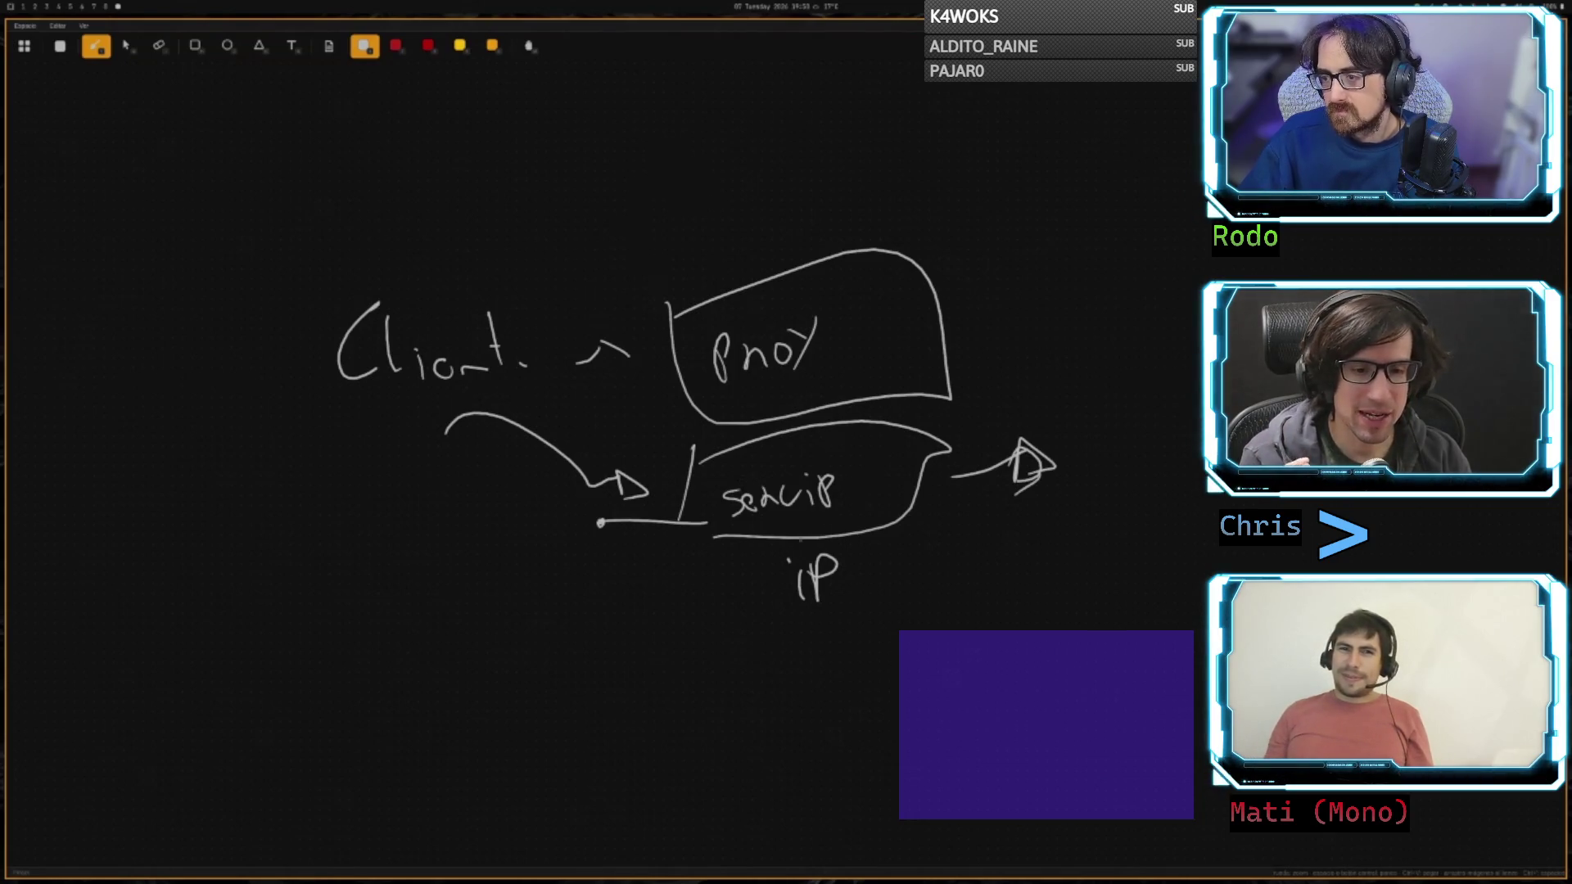
- Draw a new box above Proxy and write IP beside the top and proxy boxes
left_click_drag(652, 170, 645, 199)
mouse_move(667, 174)
left_mouse_down()
mouse_move(673, 229)
mouse_move(908, 121)
mouse_move(673, 176)
left_mouse_up()
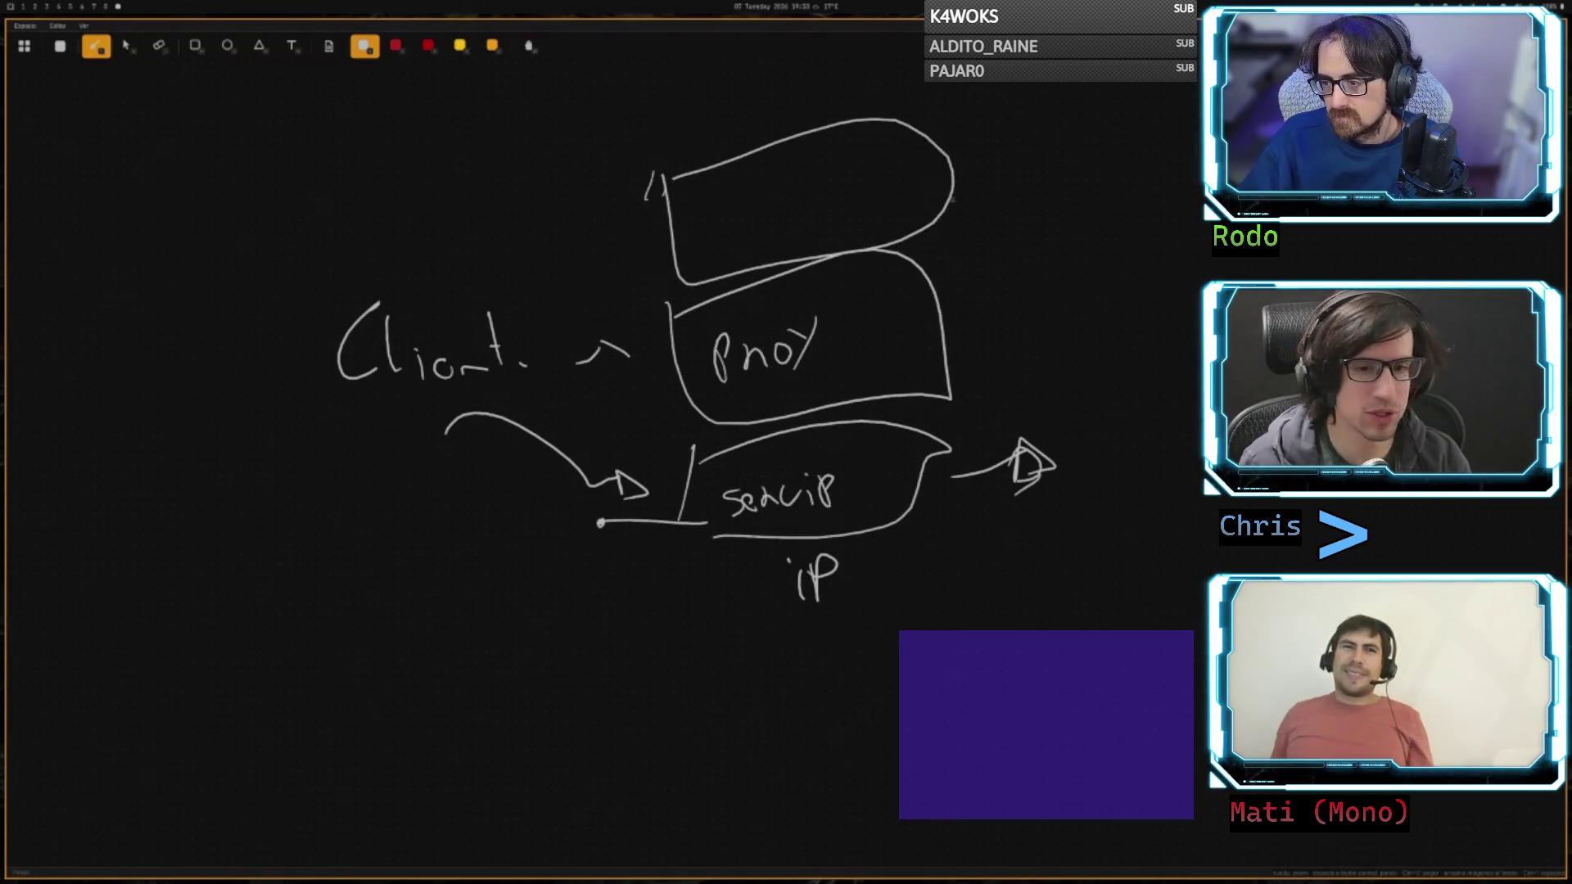
left_click_drag(997, 207, 998, 256)
left_click_drag(1008, 205, 1034, 236)
left_click_drag(1008, 326, 1012, 367)
mouse_move(1029, 324)
left_mouse_down()
mouse_move(1033, 370)
mouse_move(1039, 354)
left_mouse_up()
left_click(1066, 360)
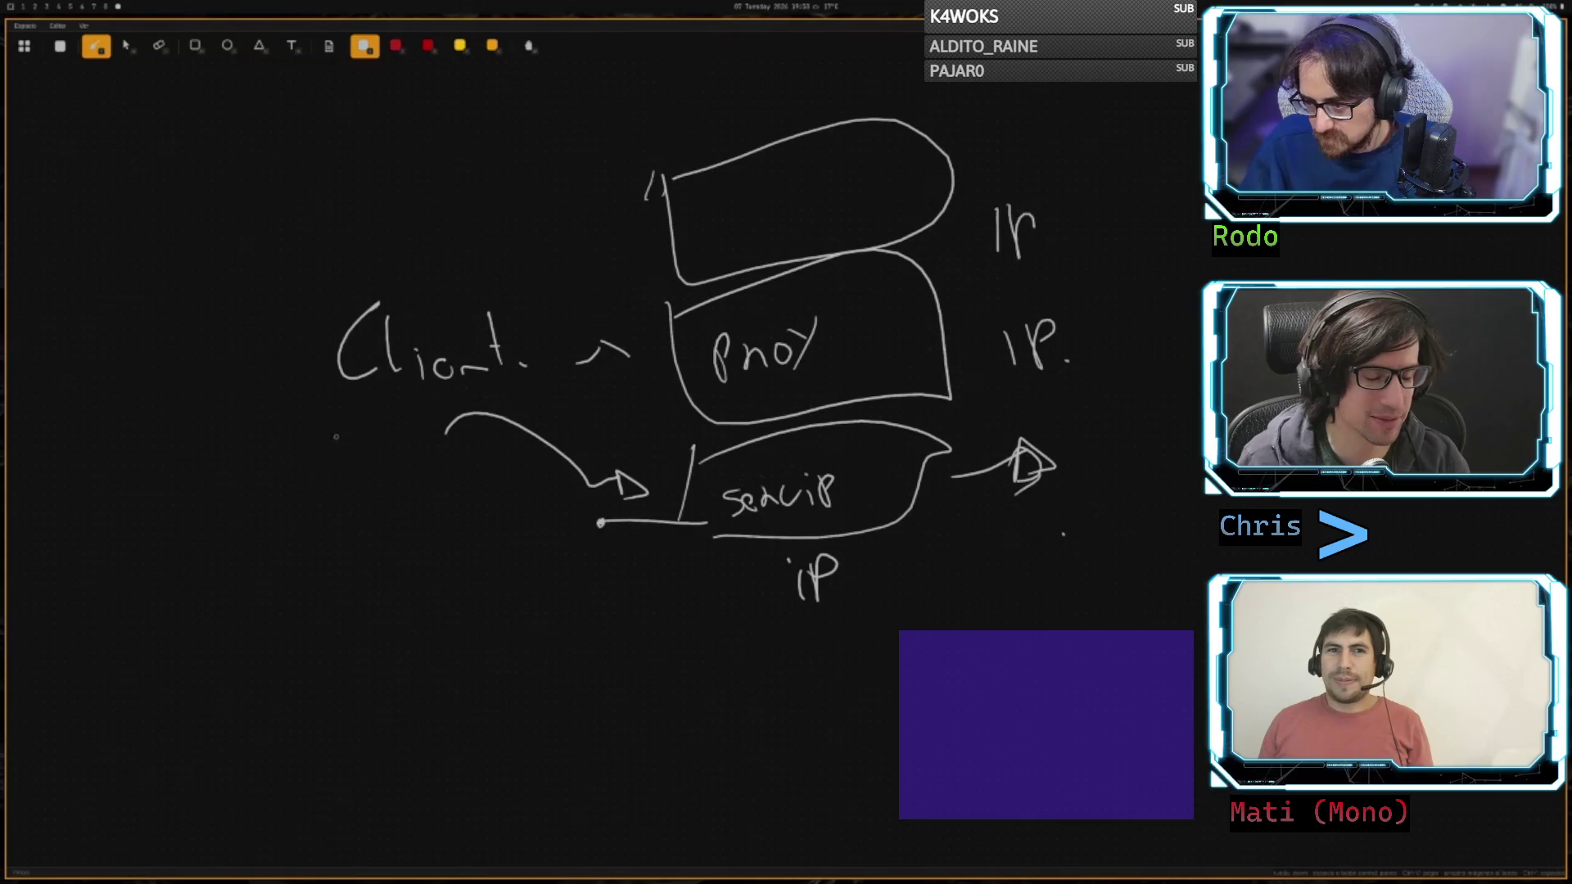
- Write web scraping under Client
mouse_move(329, 405)
left_mouse_down()
mouse_move(342, 432)
mouse_move(316, 491)
mouse_move(338, 473)
left_mouse_up()
mouse_move(348, 480)
left_mouse_down()
mouse_move(374, 466)
mouse_move(396, 500)
mouse_move(465, 470)
left_mouse_up()
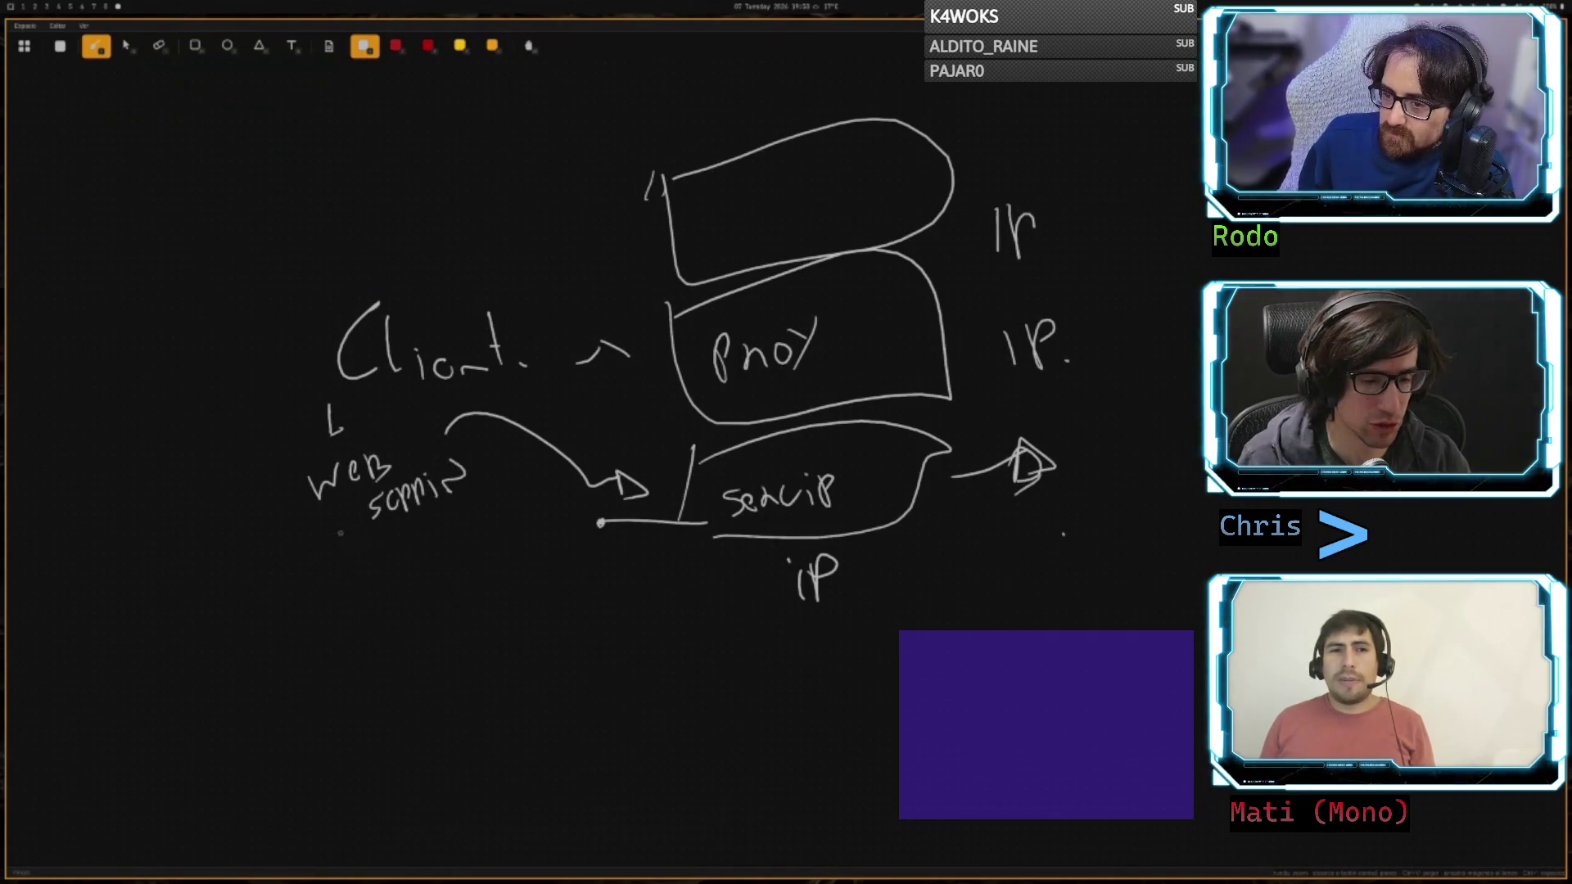
left_click_drag(266, 514, 278, 513)
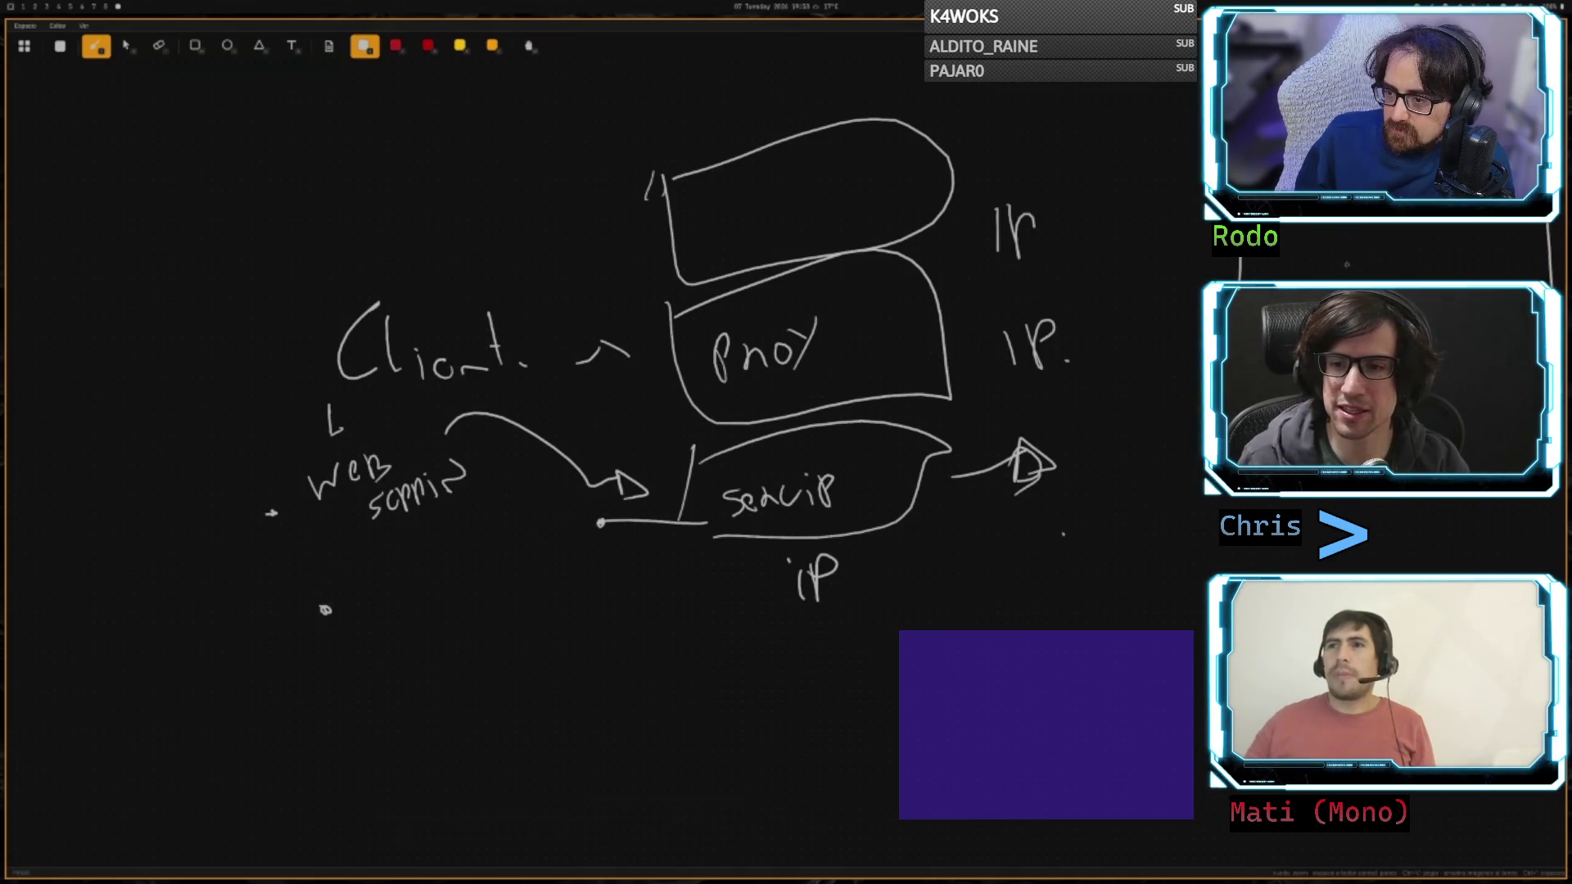
- Label the top box proxy and draw Client arrows into the top, proxy and servip boxes
mouse_move(725, 248)
left_mouse_down()
mouse_move(741, 192)
mouse_move(731, 217)
left_mouse_up()
mouse_move(751, 231)
left_mouse_down()
mouse_move(778, 214)
mouse_move(790, 230)
left_mouse_up()
mouse_move(517, 277)
left_mouse_down()
mouse_move(652, 213)
mouse_move(667, 224)
left_mouse_up()
mouse_move(614, 359)
left_mouse_down()
mouse_move(702, 354)
mouse_move(665, 376)
left_mouse_up()
left_click_drag(643, 465, 753, 501)
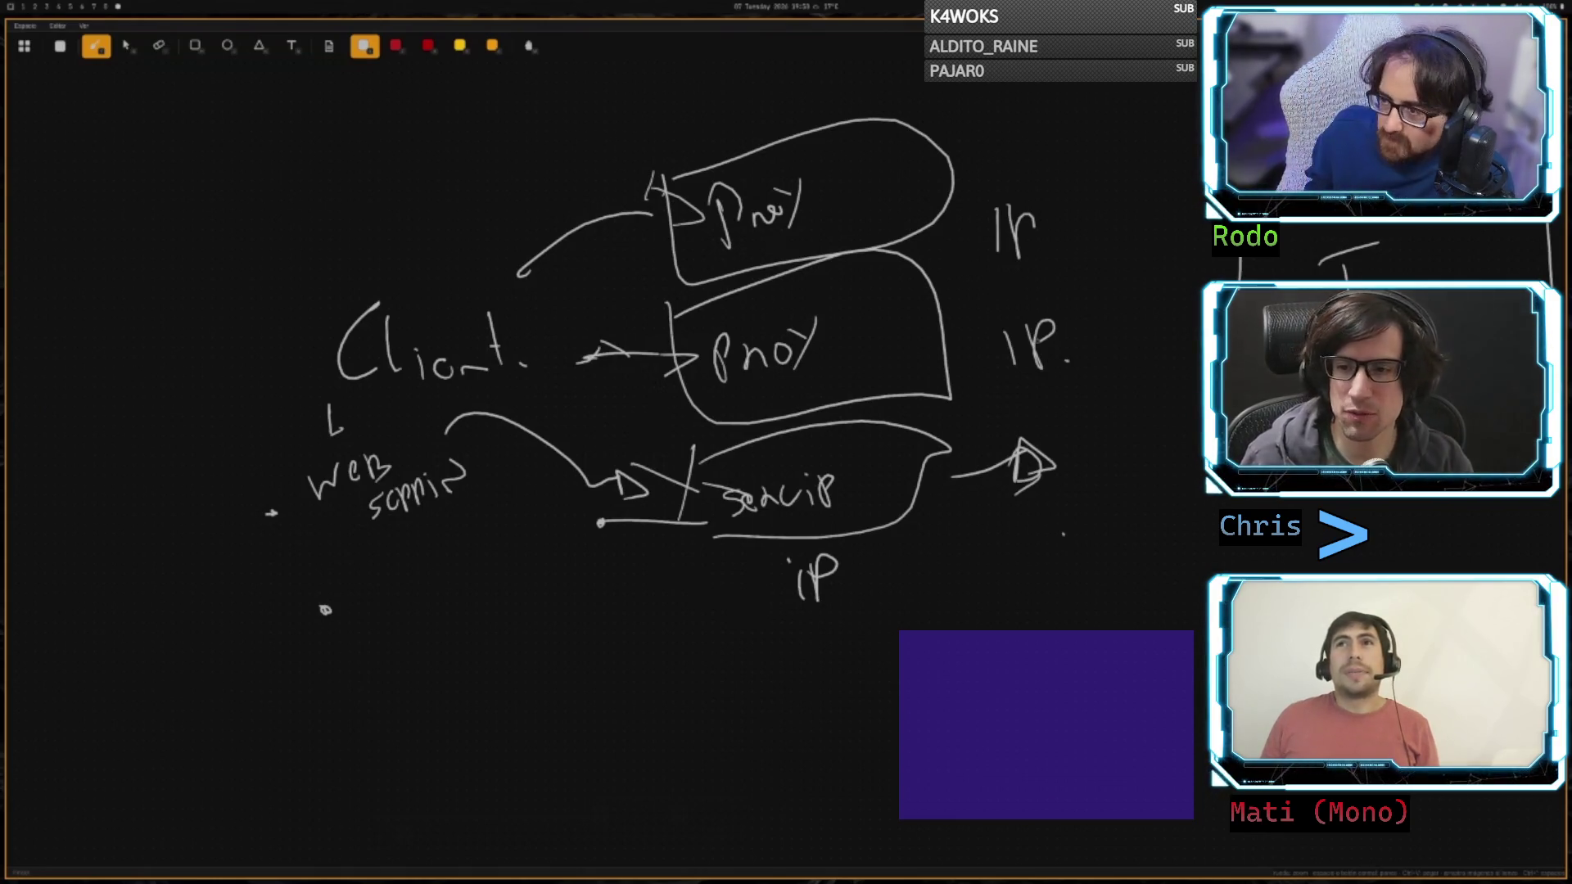
- Add arrows toward the IP labels, cross out the top box, and extend a line from servip
left_click_drag(1215, 278, 1008, 172)
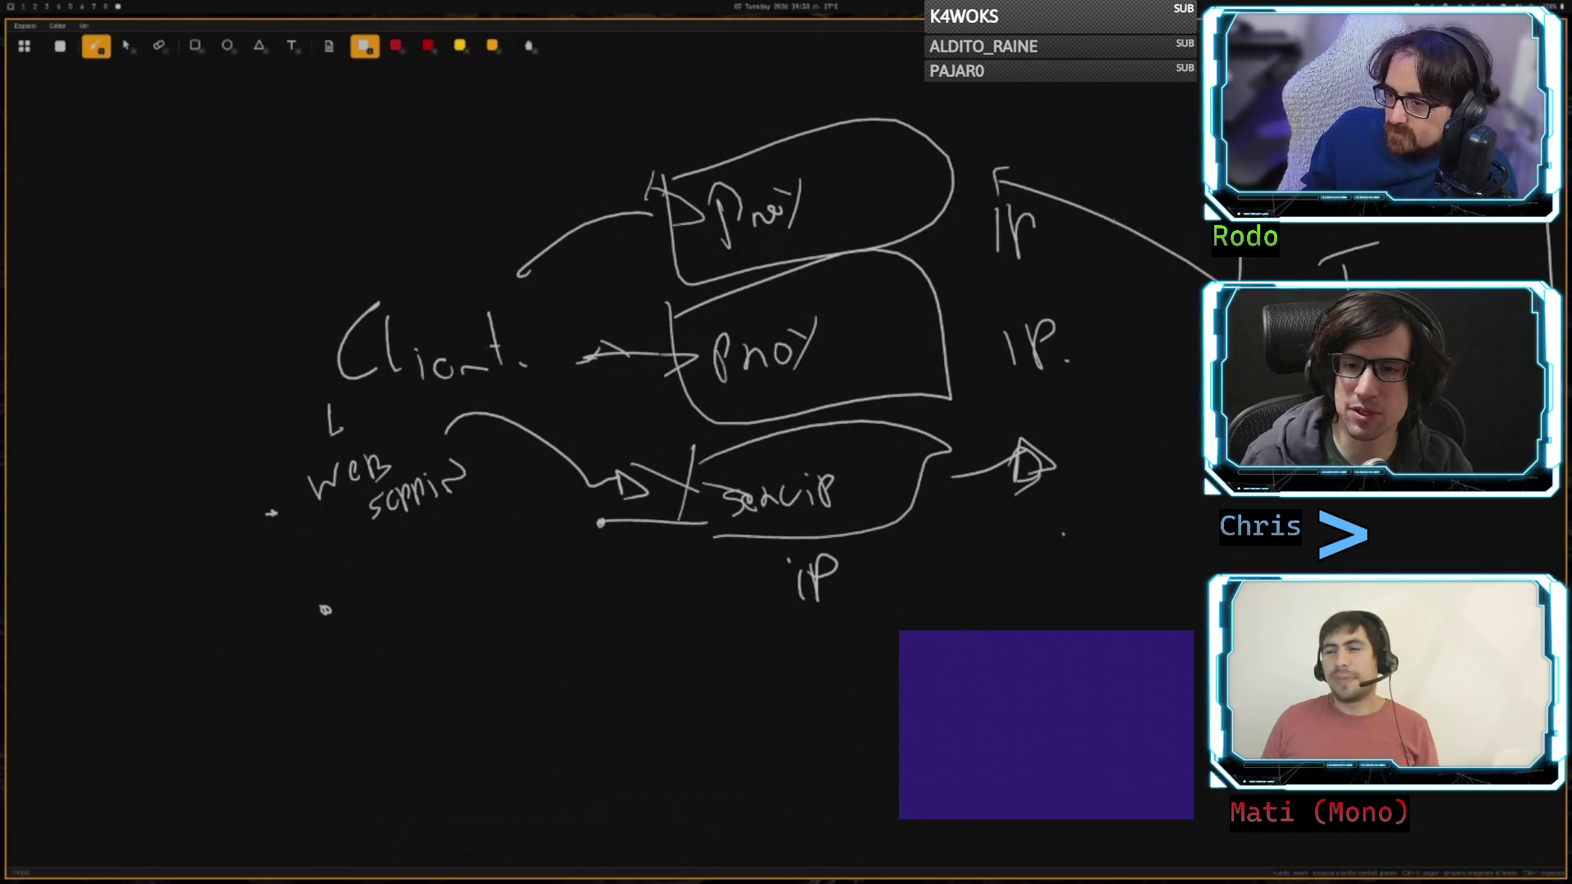
mouse_move(1163, 195)
left_mouse_down()
mouse_move(1157, 225)
mouse_move(1177, 202)
mouse_move(1192, 250)
left_mouse_up()
left_click_drag(1214, 267, 1175, 293)
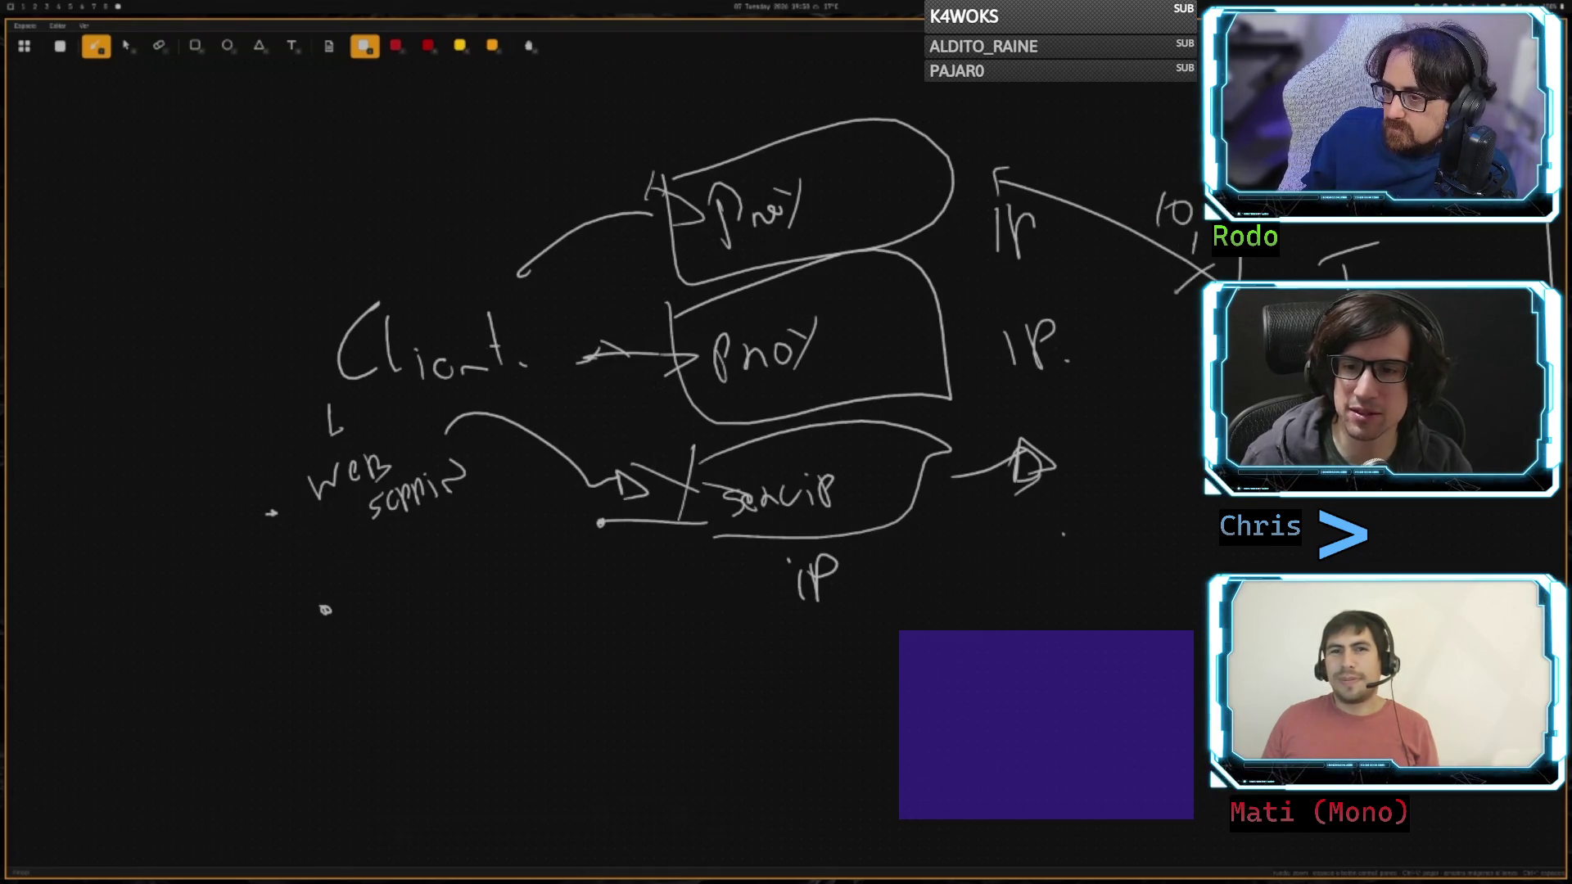
left_click_drag(929, 169, 865, 233)
left_click_drag(810, 178, 929, 243)
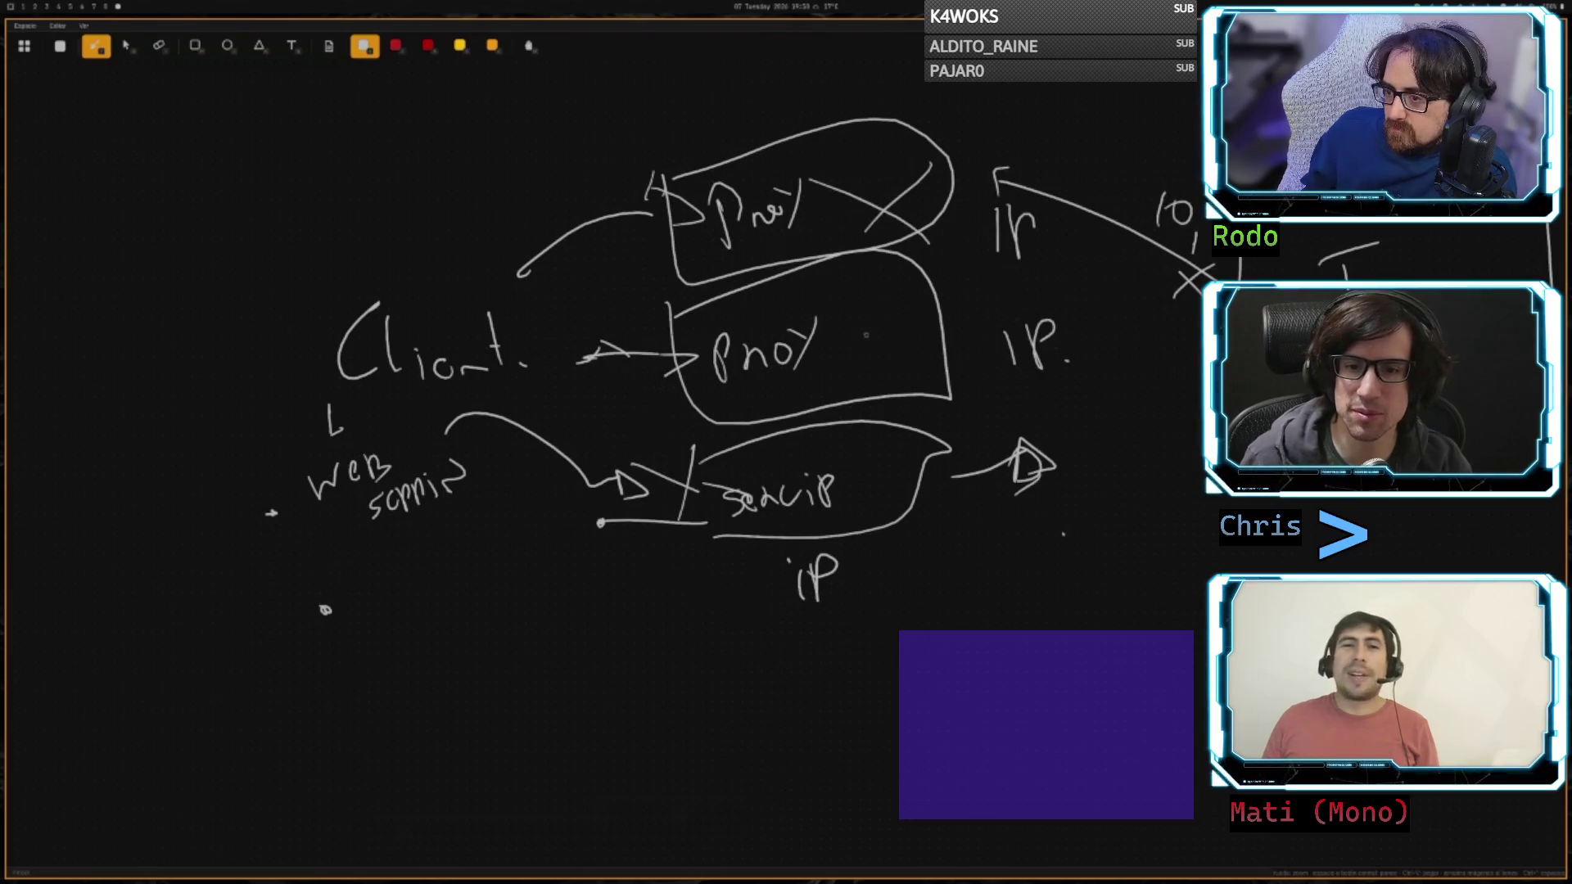
mouse_move(866, 334)
left_mouse_down()
mouse_move(1126, 316)
mouse_move(1095, 321)
mouse_move(1104, 279)
left_mouse_up()
left_click_drag(1057, 302, 1123, 331)
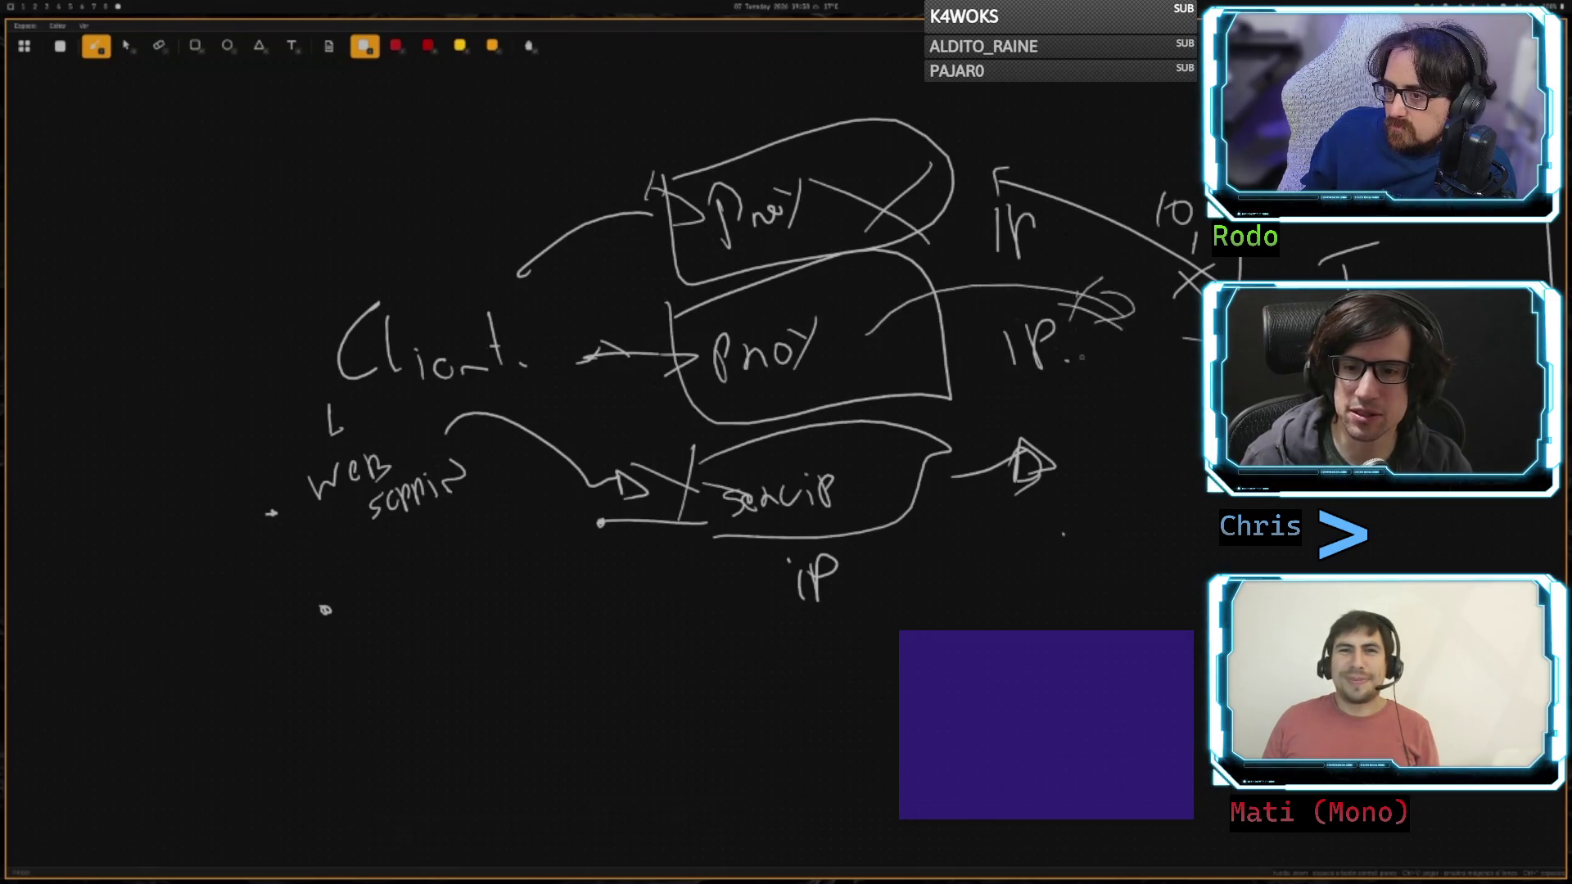
mouse_move(872, 475)
left_mouse_down()
mouse_move(1118, 424)
mouse_move(1144, 463)
left_mouse_up()
- Write VPN in the lower canvas and draw a box around it
left_click_drag(502, 672, 565, 673)
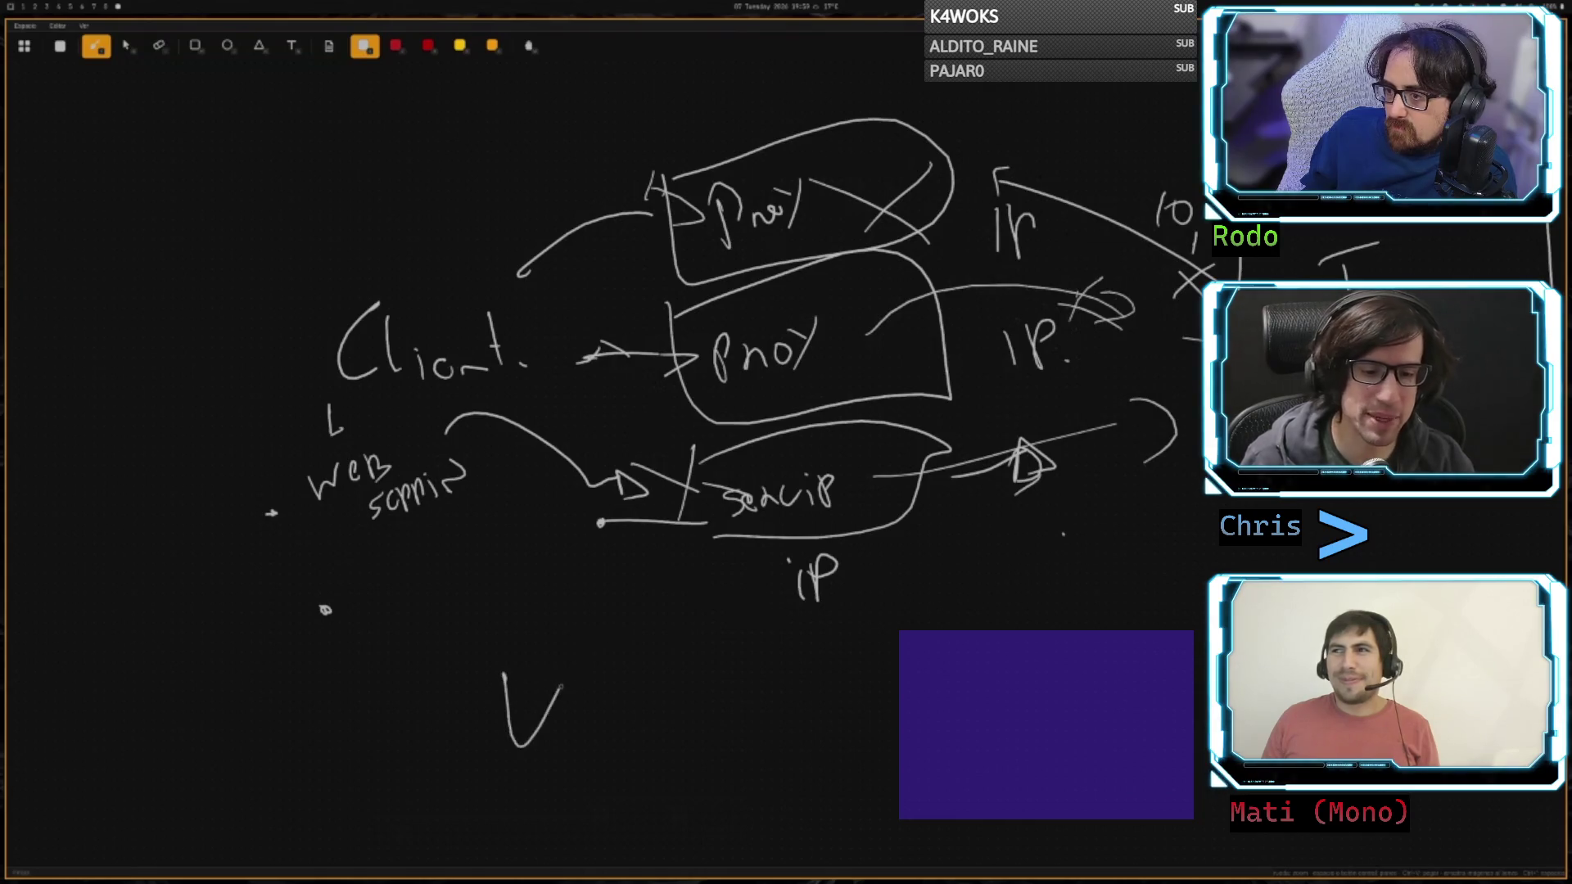
mouse_move(573, 745)
left_mouse_down()
mouse_move(594, 687)
mouse_move(605, 712)
left_mouse_up()
left_click_drag(611, 747, 652, 683)
mouse_move(456, 771)
left_mouse_down()
mouse_move(679, 747)
mouse_move(684, 624)
mouse_move(671, 749)
left_mouse_up()
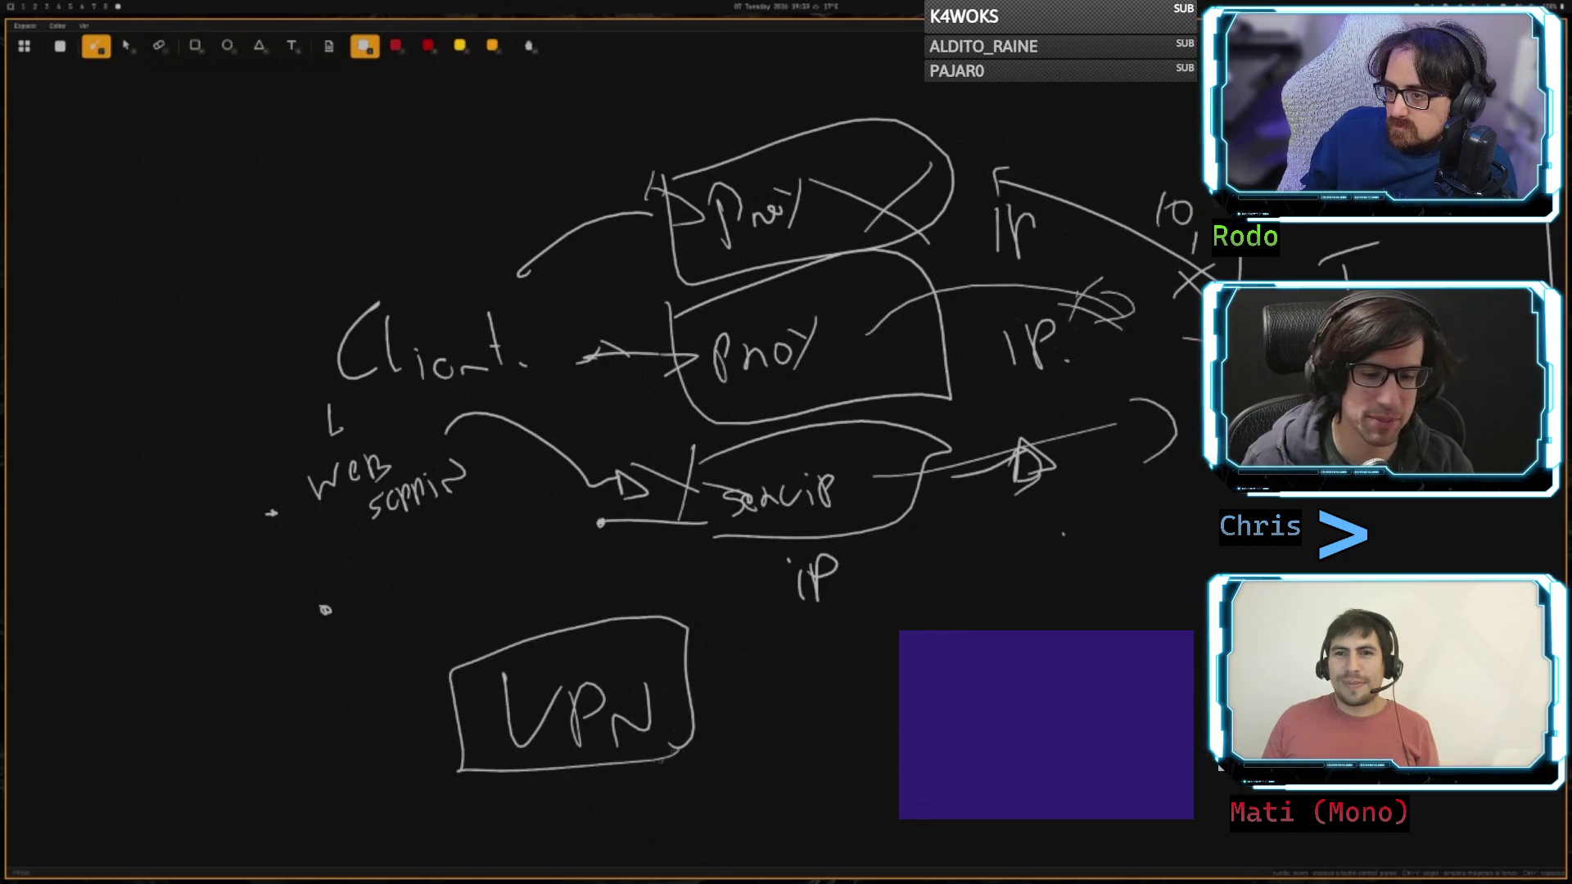
scroll(1089, 401, "down", 5)
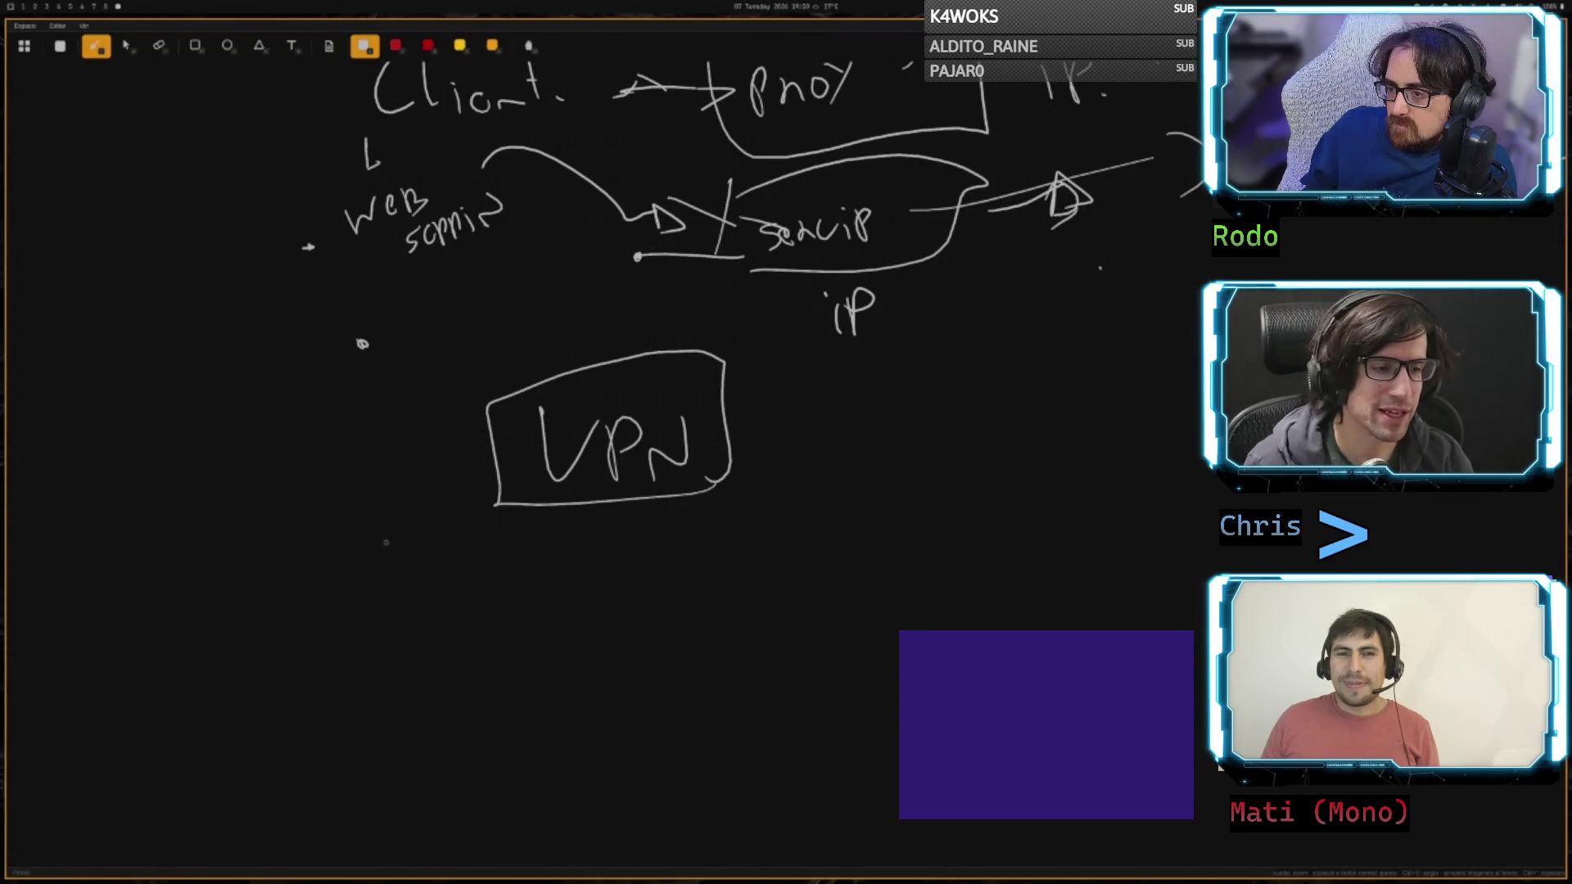
- Write Request to the left with an arrow into the VPN box
mouse_move(289, 495)
left_mouse_down()
mouse_move(387, 452)
mouse_move(452, 465)
left_mouse_up()
mouse_move(285, 430)
left_mouse_down()
mouse_move(330, 431)
mouse_move(383, 401)
left_mouse_up()
left_click_drag(373, 393, 405, 388)
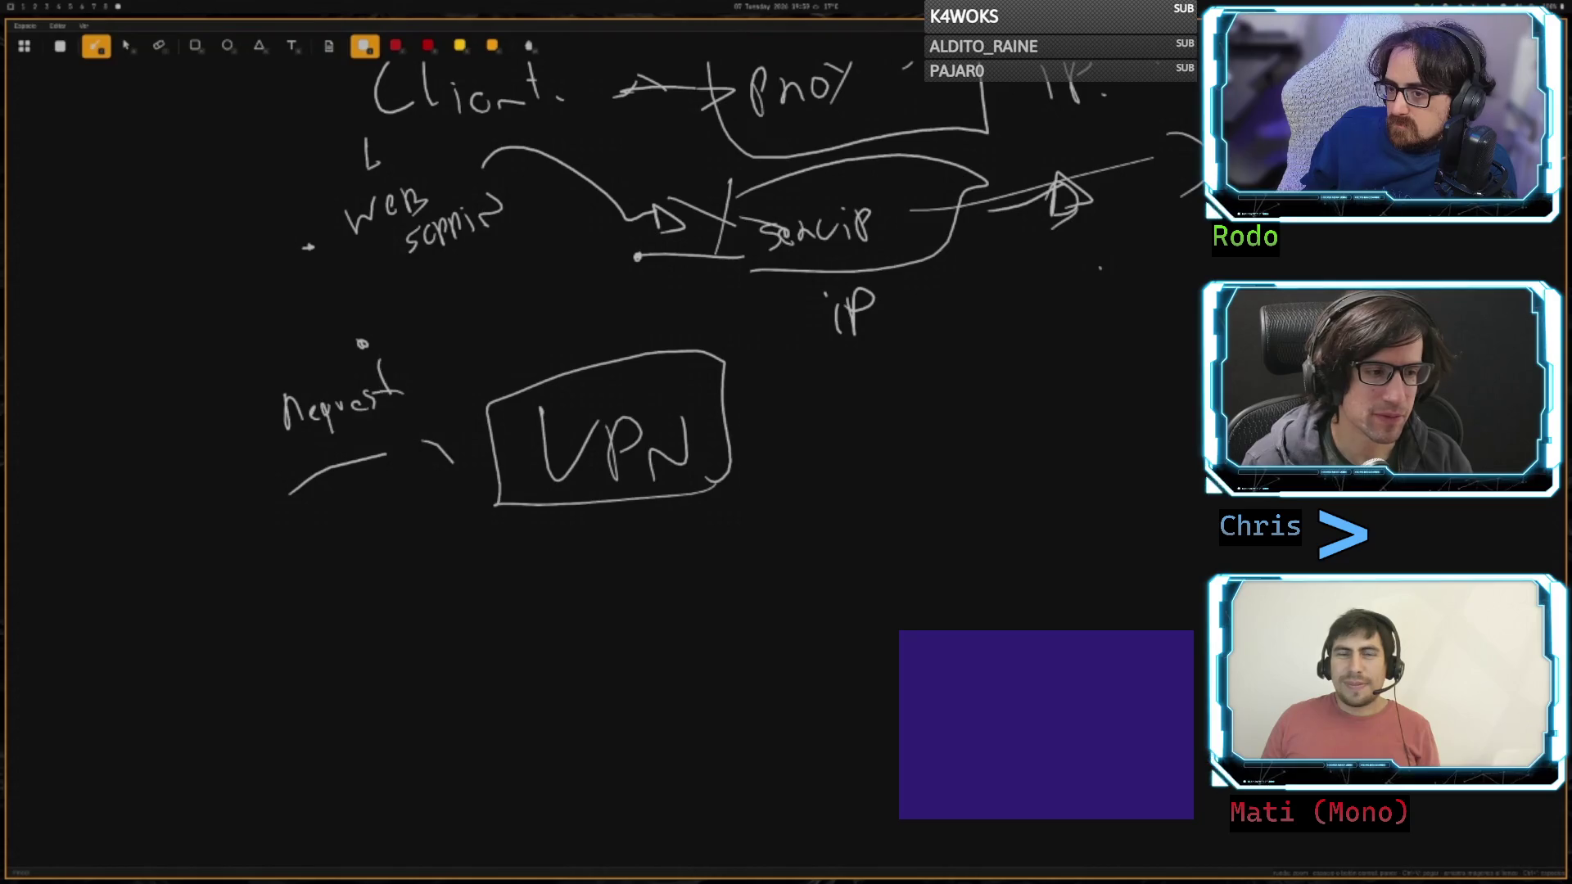
left_click_drag(383, 453, 437, 448)
left_click_drag(410, 436, 406, 472)
- Draw an ISP box connected by an arrow from VPN, and underline Request
left_click_drag(844, 414, 869, 419)
left_click_drag(845, 424, 887, 434)
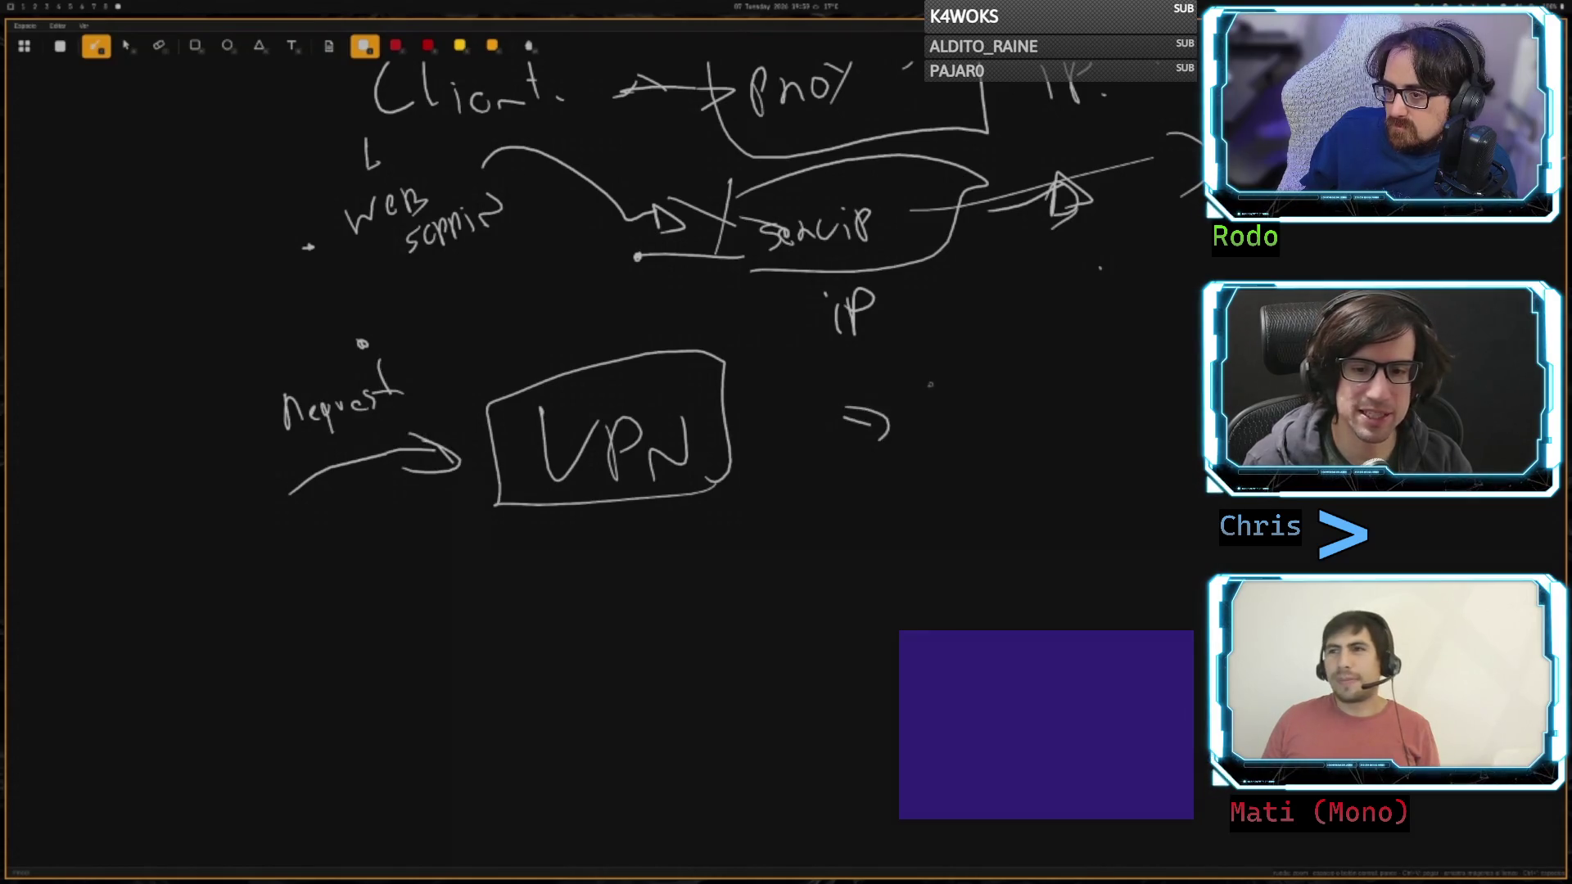
left_click_drag(928, 382, 933, 454)
mouse_move(991, 409)
left_mouse_down()
mouse_move(982, 458)
mouse_move(1002, 455)
left_mouse_up()
left_click_drag(1003, 403, 1008, 432)
mouse_move(1095, 482)
left_mouse_down()
mouse_move(900, 497)
mouse_move(1096, 332)
mouse_move(1109, 468)
left_mouse_up()
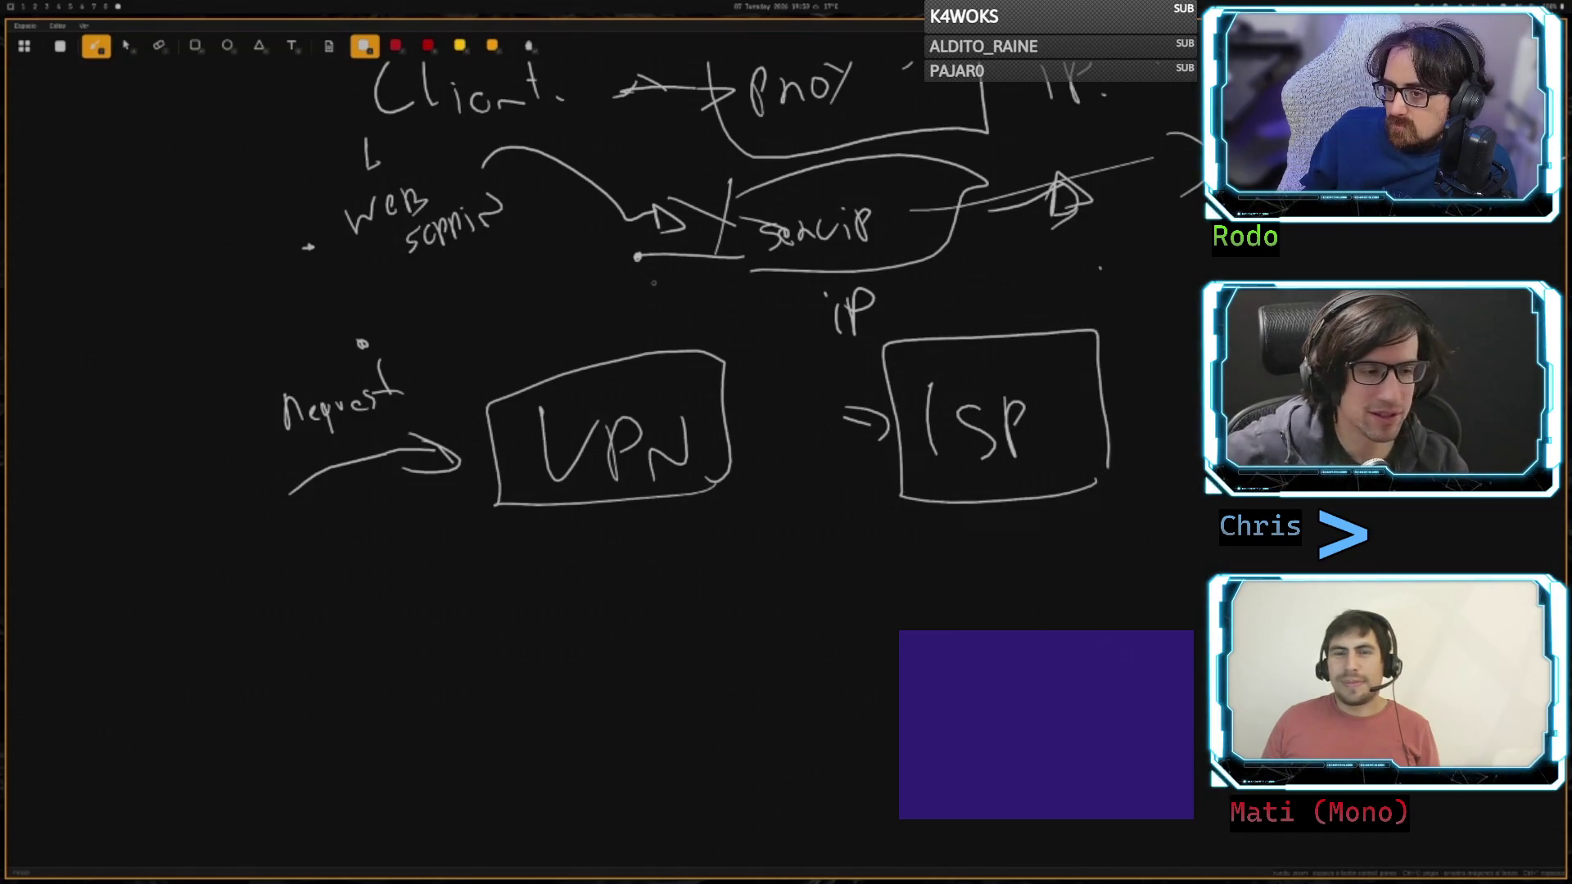
mouse_move(737, 412)
left_mouse_down()
mouse_move(859, 422)
mouse_move(829, 450)
left_mouse_up()
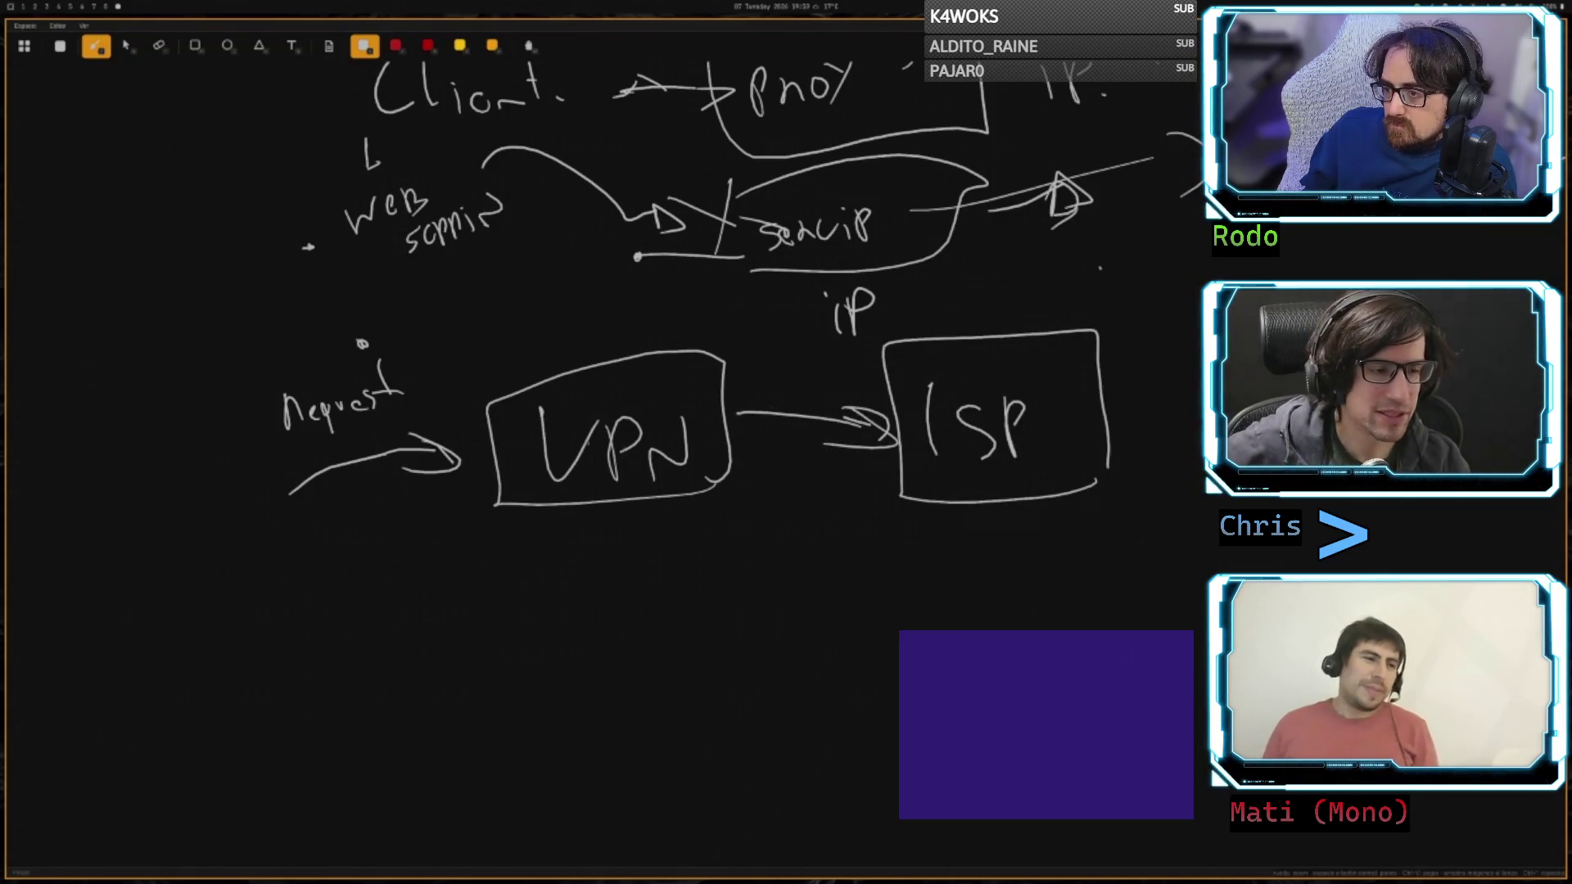
left_click_drag(400, 410, 319, 447)
left_click_drag(321, 452, 405, 419)
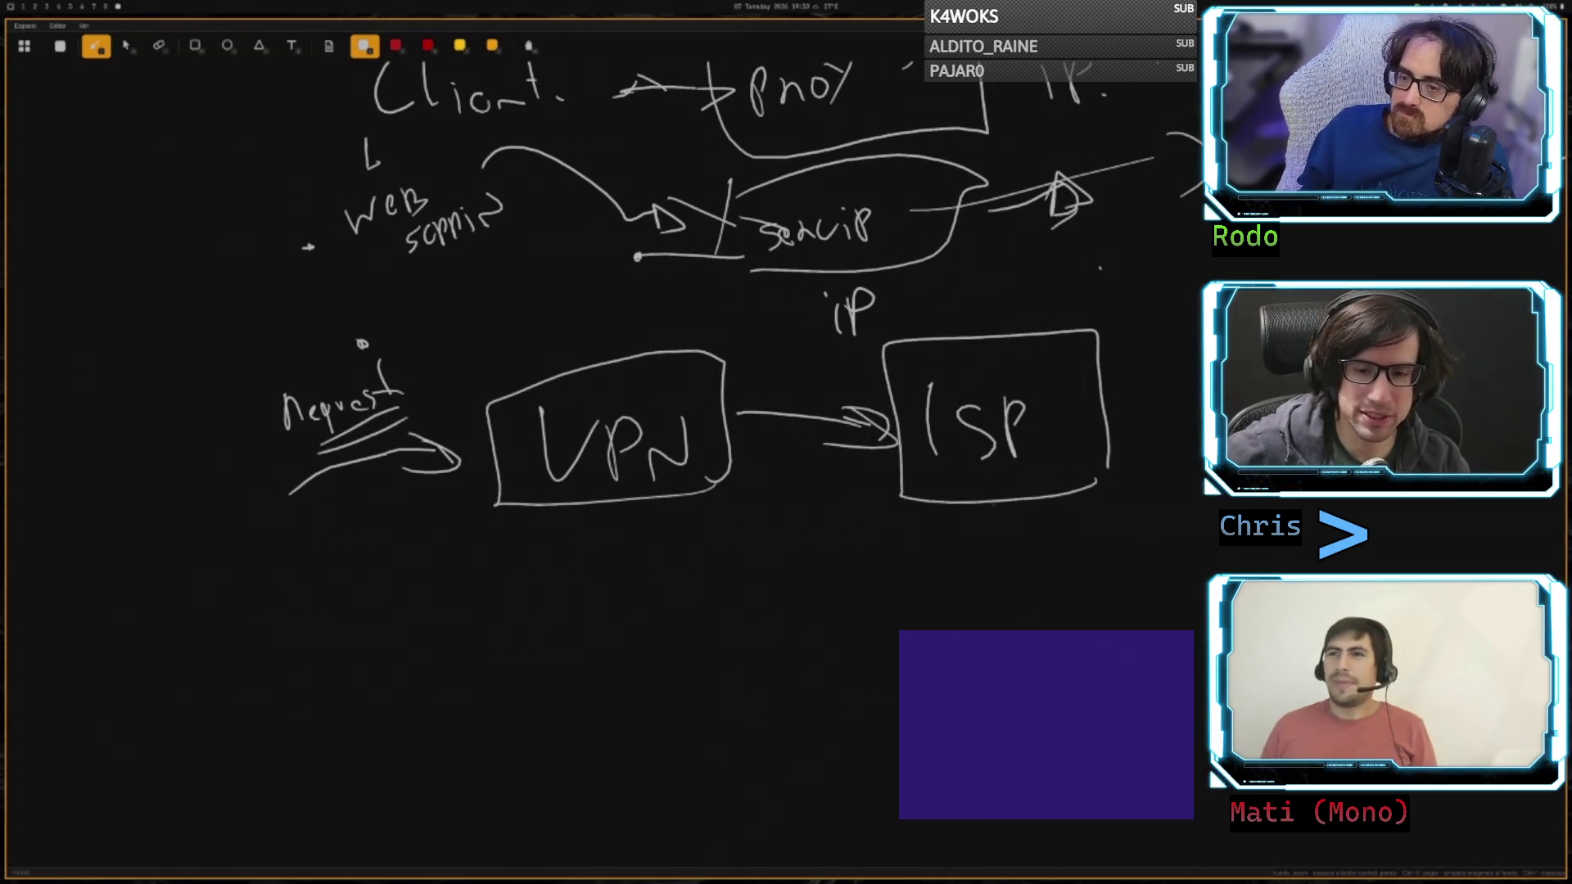
- Draw stacked lines beneath the ISP box labelled Internet
left_click_drag(1048, 558, 908, 544)
left_click_drag(1040, 586, 929, 578)
left_click_drag(1038, 638, 928, 631)
left_click_drag(1013, 669, 950, 660)
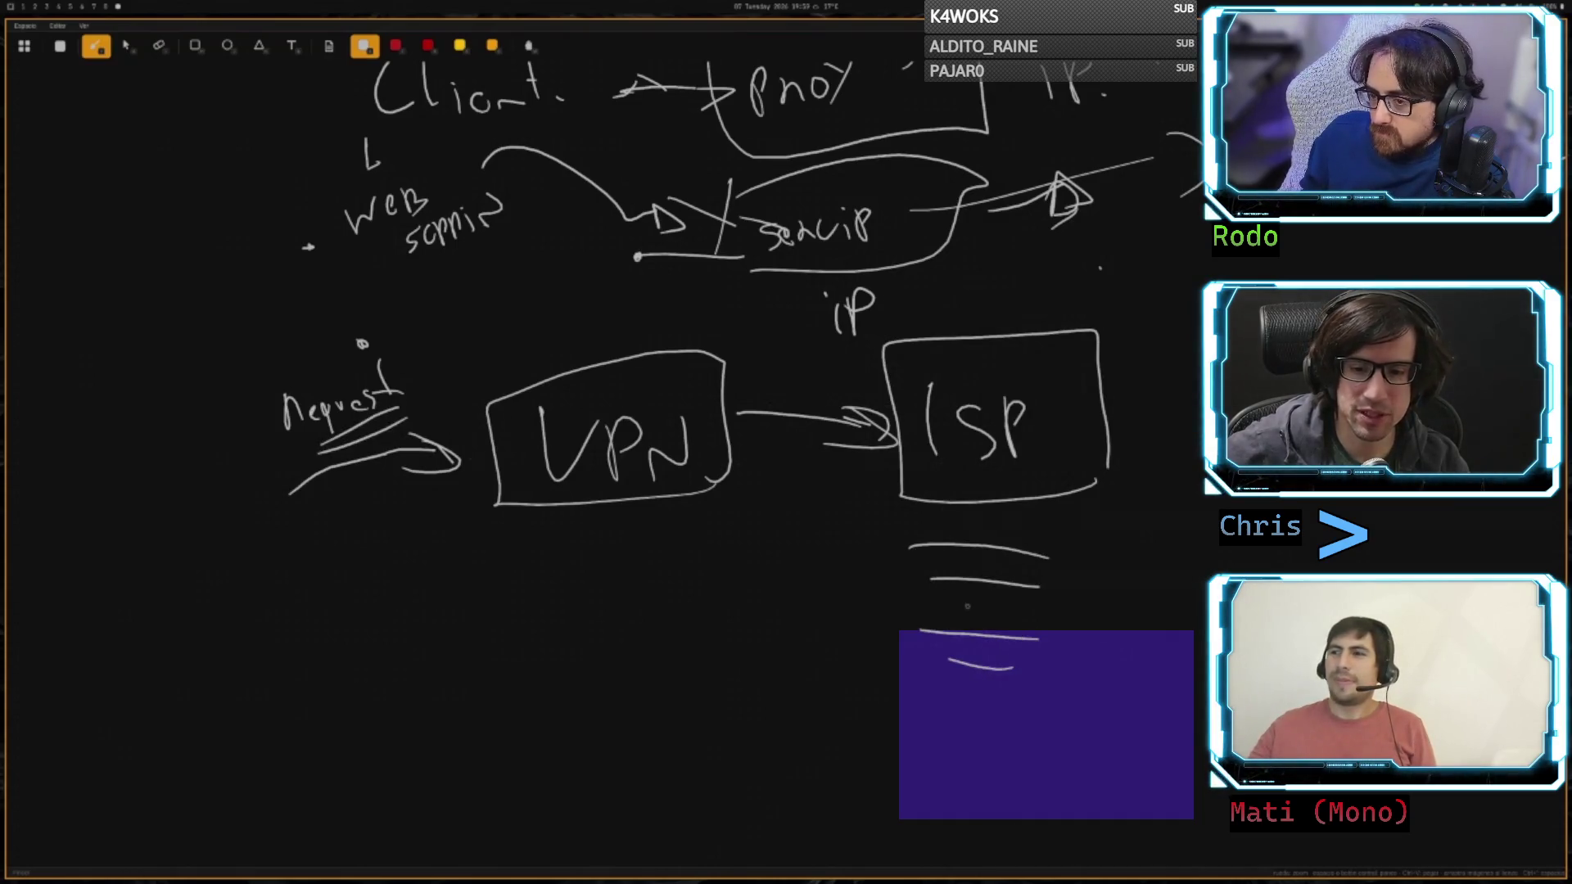
left_click_drag(1070, 528, 1085, 564)
mouse_move(1109, 536)
left_mouse_down()
mouse_move(1110, 563)
mouse_move(1146, 557)
left_mouse_up()
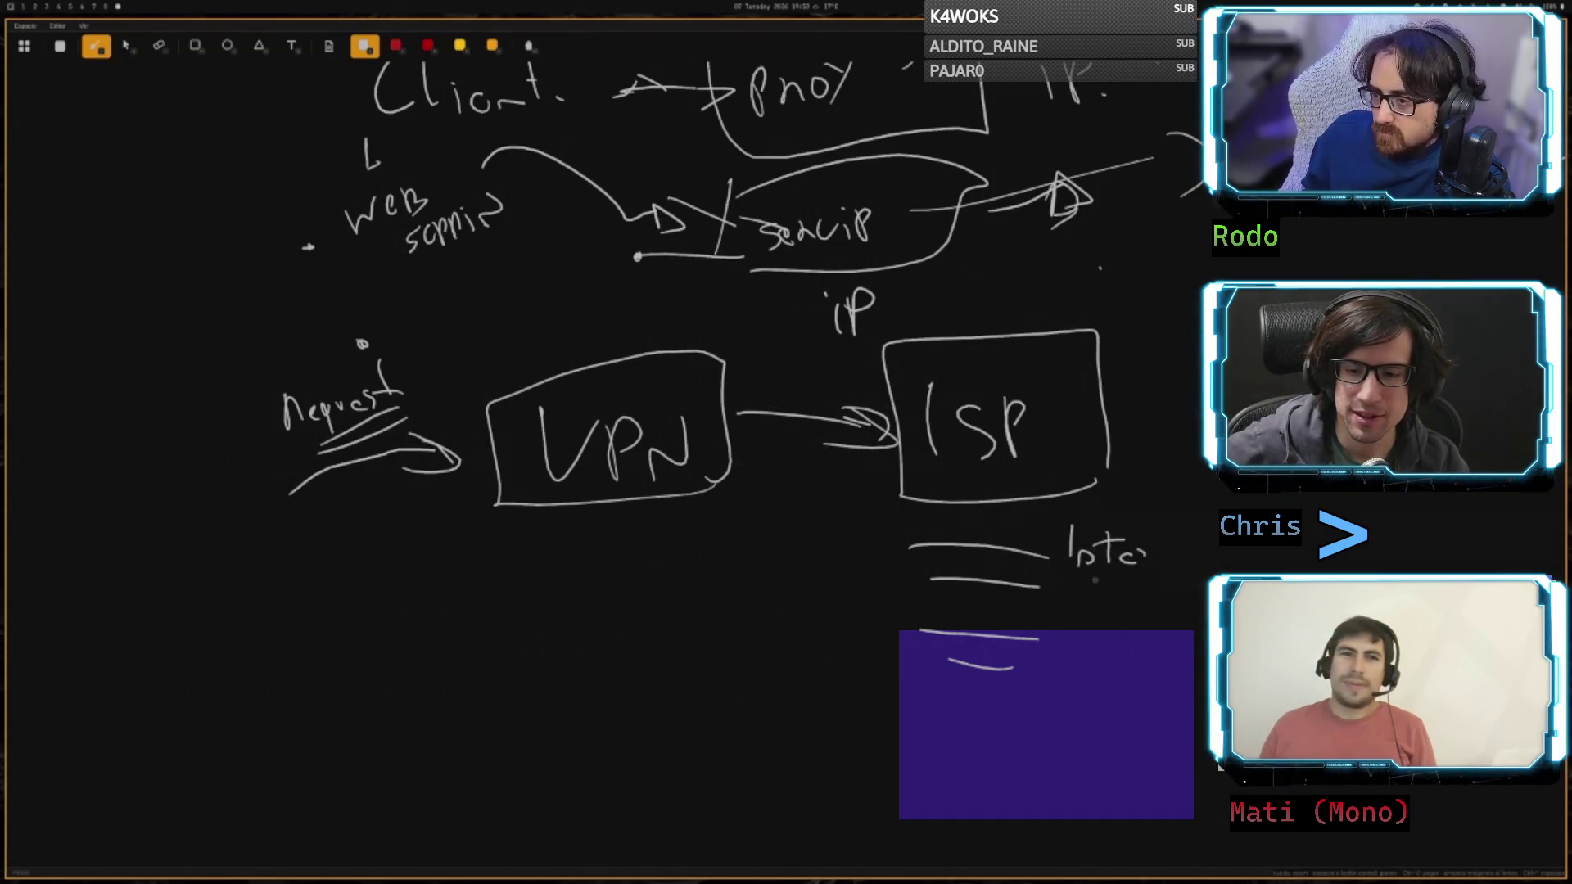
mouse_move(1067, 605)
left_mouse_down()
mouse_move(1086, 583)
mouse_move(1101, 601)
left_mouse_up()
left_click_drag(1111, 581, 1112, 602)
left_click_drag(1105, 587, 1123, 582)
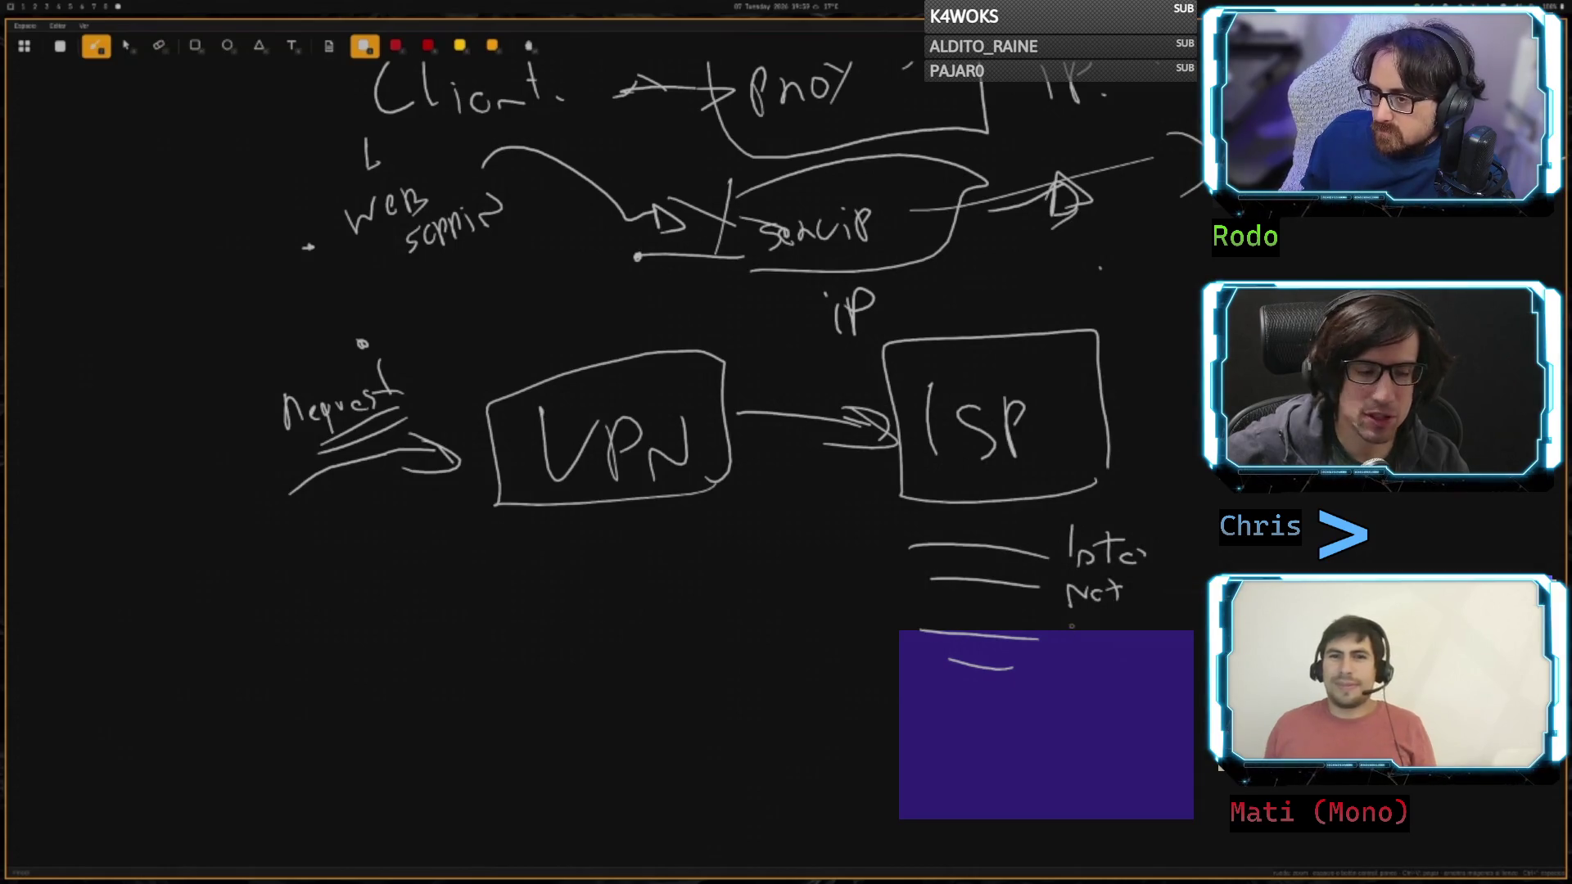
left_click_drag(1074, 649, 1101, 631)
- Underline the VPN label and add another line below the Internet stack
left_click_drag(529, 394, 517, 483)
mouse_move(536, 501)
left_mouse_down()
mouse_move(661, 486)
mouse_move(637, 330)
left_mouse_up()
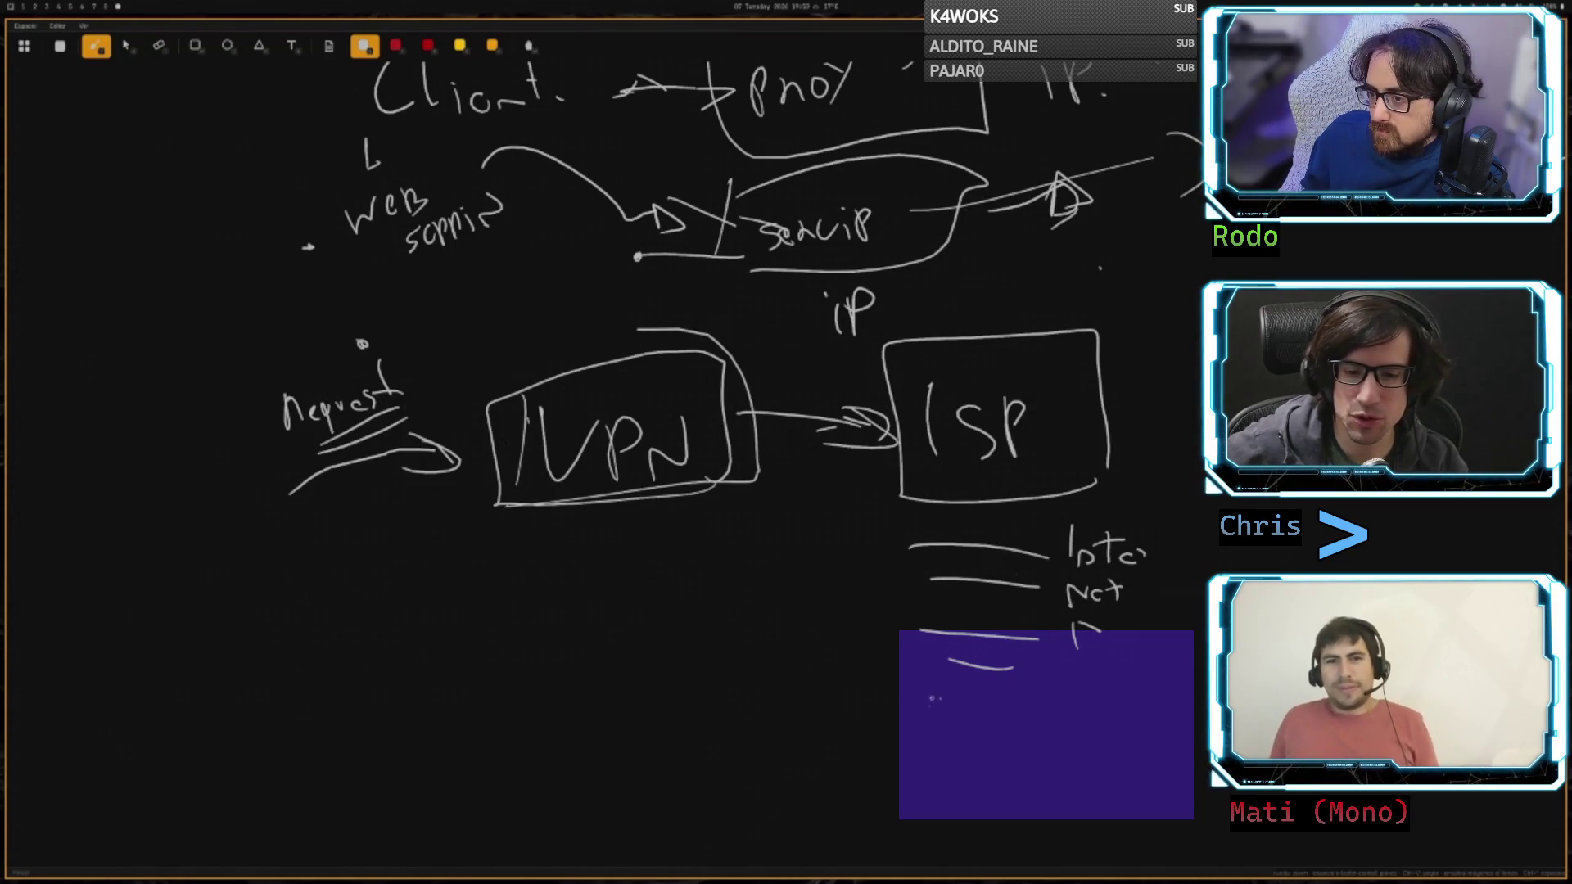
mouse_move(929, 698)
left_mouse_down()
mouse_move(1050, 700)
mouse_move(938, 722)
mouse_move(1048, 710)
left_mouse_up()
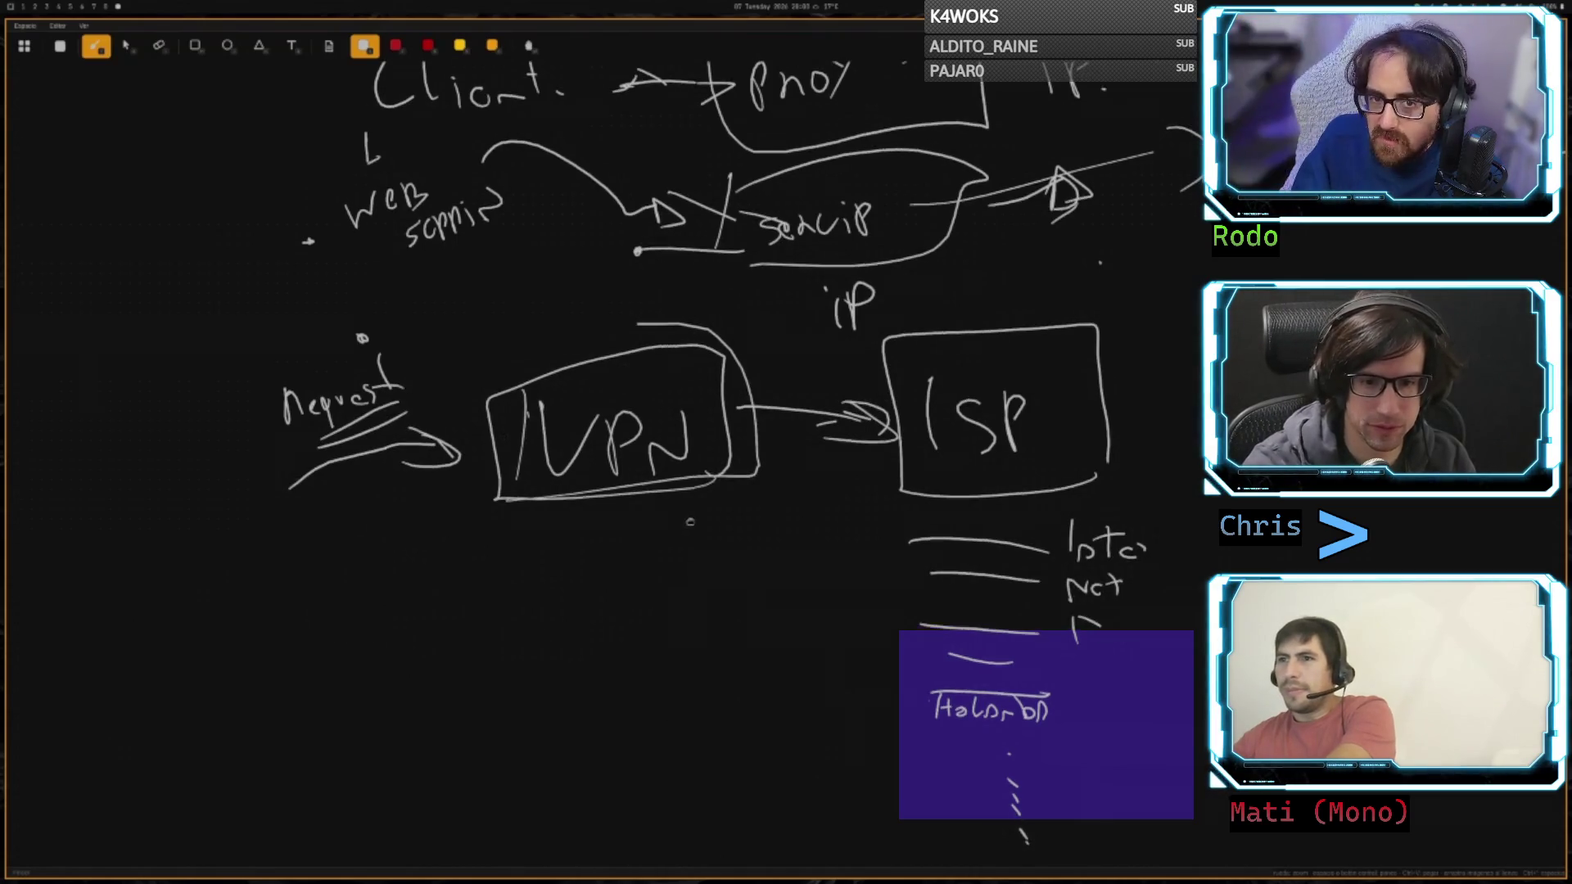
scroll(699, 473, "down", 4)
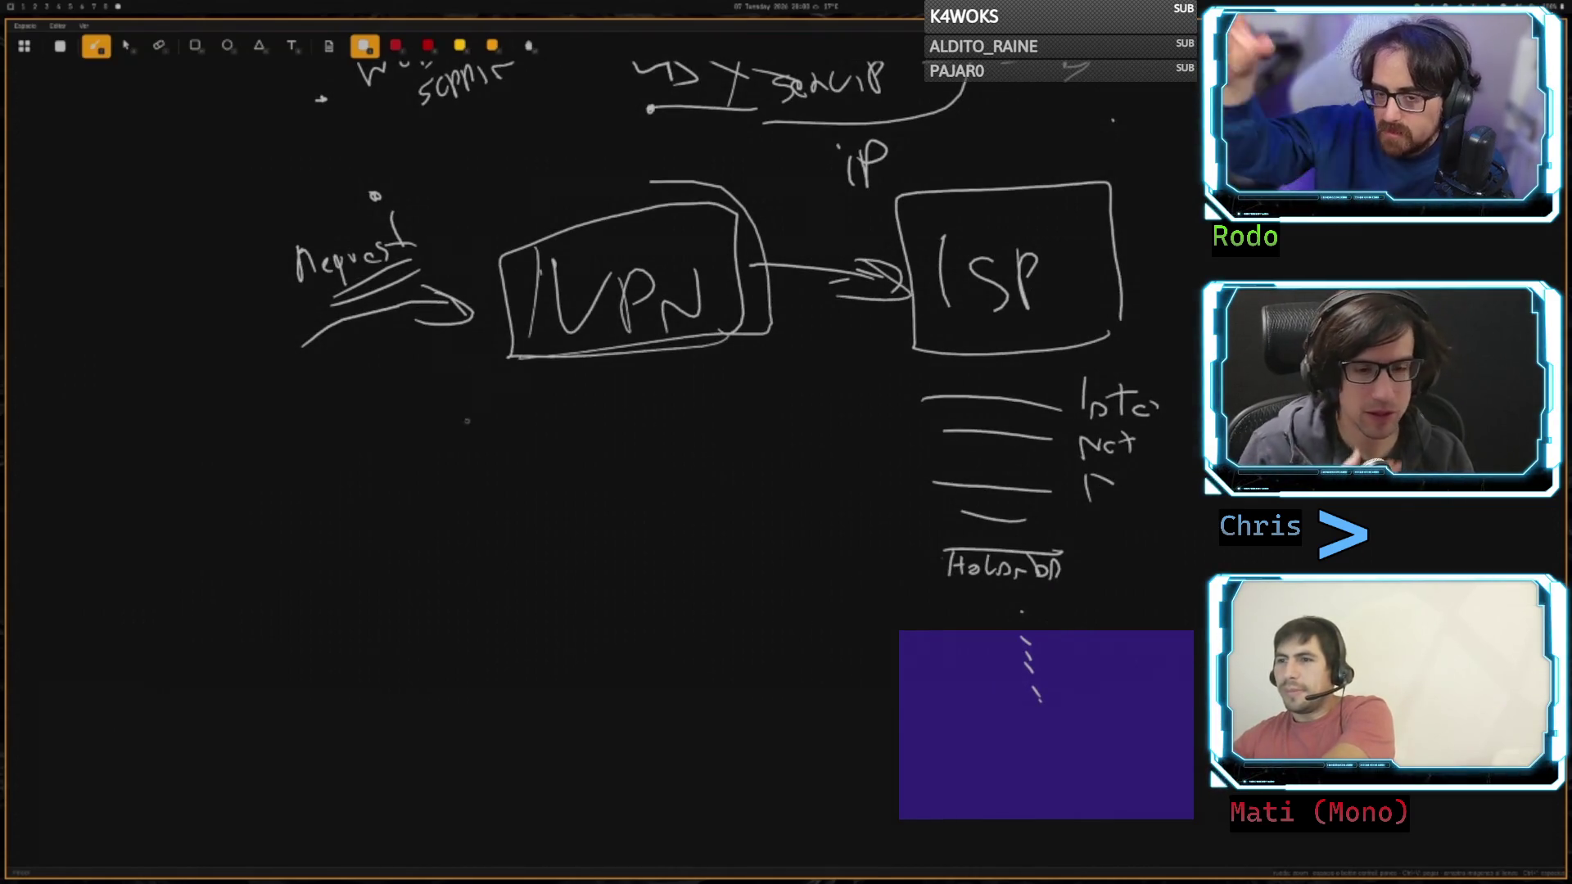
- Draw a second VPN box below Request with an arrow to a new WiFi box
left_click_drag(435, 521, 392, 519)
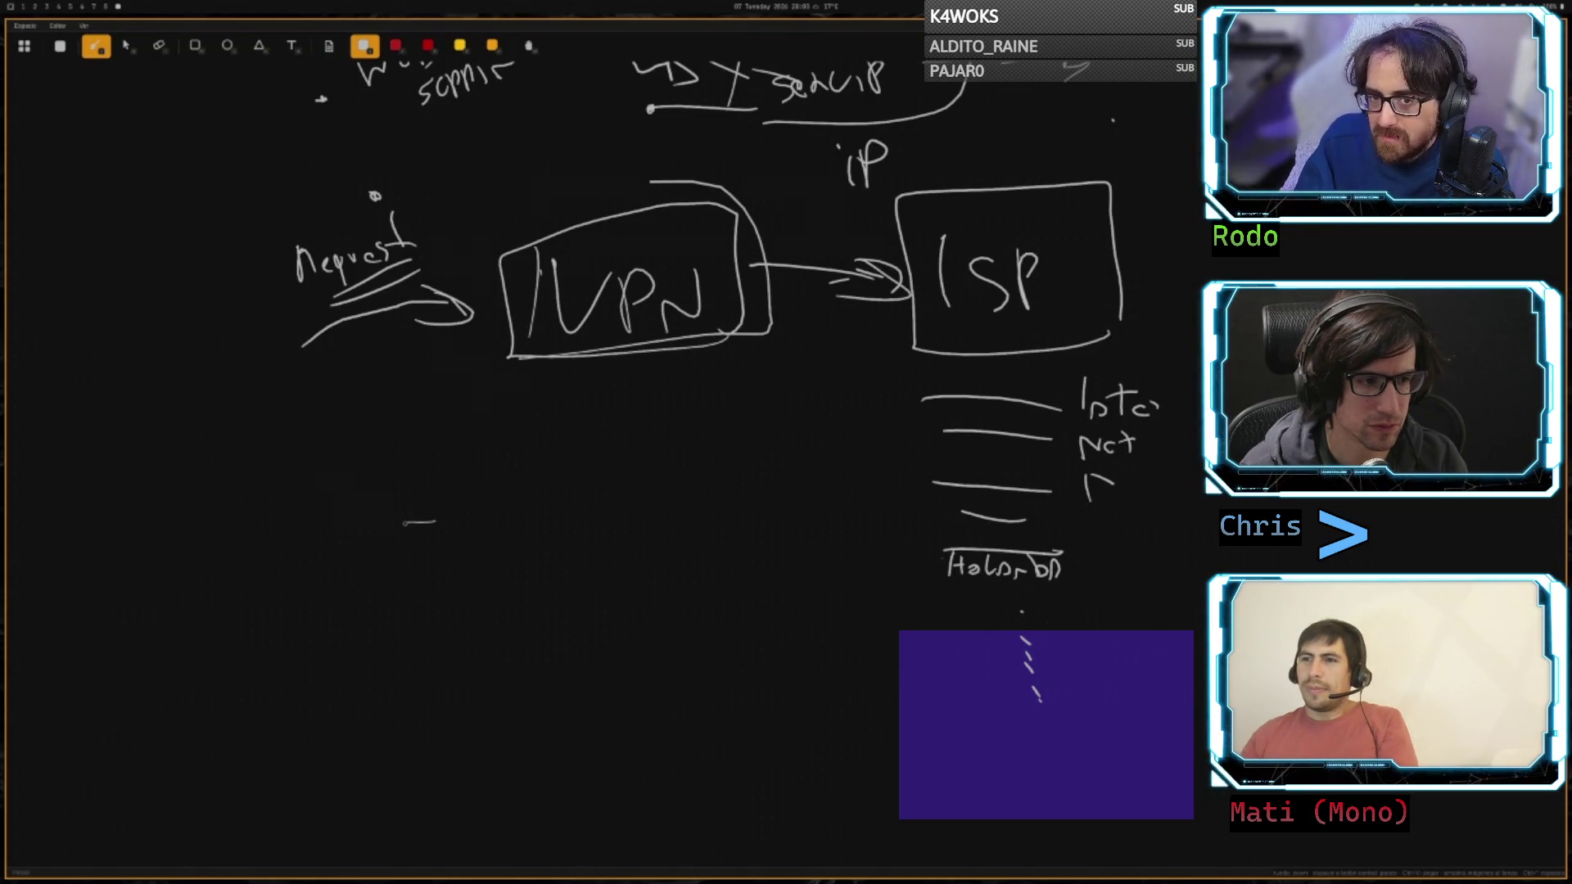
mouse_move(404, 522)
left_mouse_down()
mouse_move(378, 642)
mouse_move(566, 511)
mouse_move(392, 552)
mouse_move(439, 569)
left_mouse_up()
mouse_move(455, 569)
left_mouse_down()
mouse_move(459, 610)
mouse_move(460, 588)
mouse_move(511, 567)
mouse_move(440, 573)
mouse_move(398, 627)
left_mouse_up()
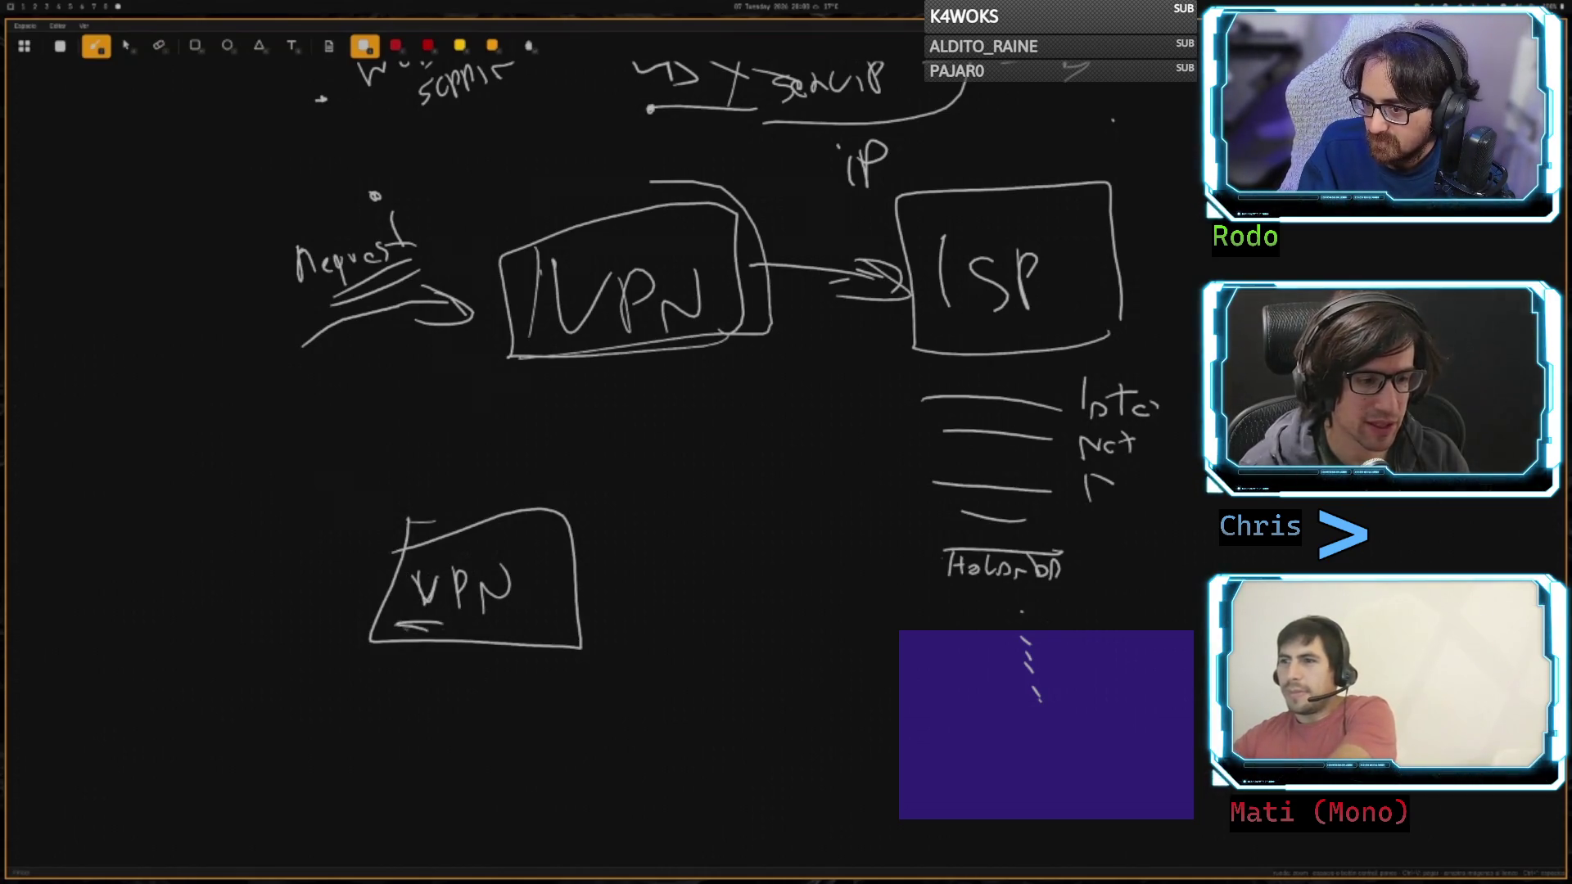
left_click_drag(563, 599, 639, 595)
left_click_drag(610, 583, 616, 606)
mouse_move(646, 540)
left_mouse_down()
mouse_move(651, 626)
mouse_move(839, 532)
mouse_move(654, 542)
mouse_move(710, 568)
left_mouse_up()
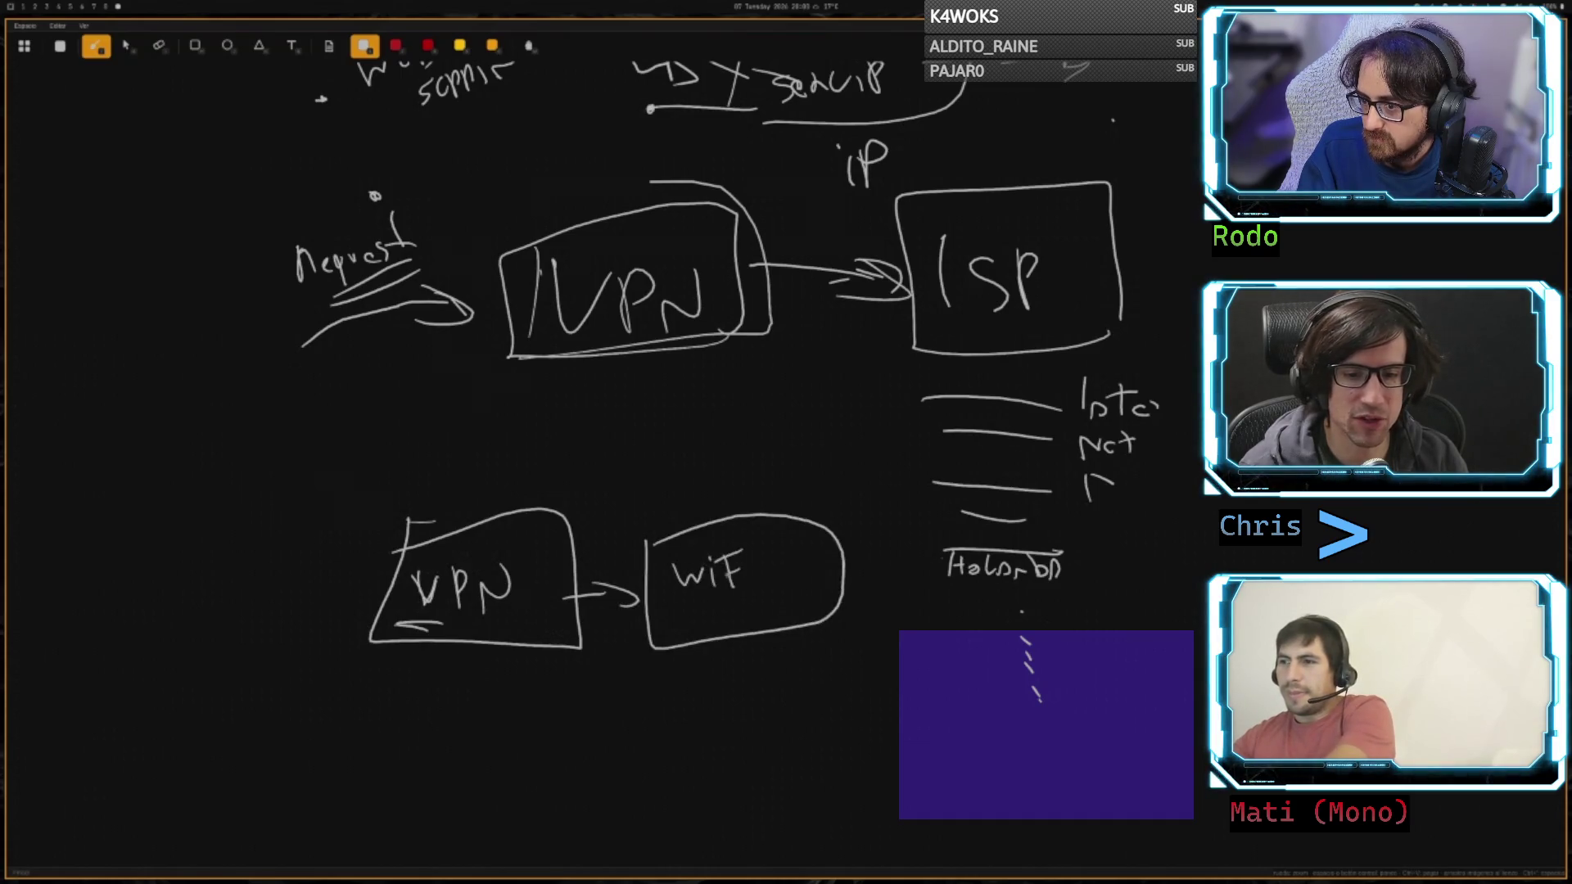
- Add an arrow and label into the lower VPN box, double-outline both boxes, and mark an X above WiFi
mouse_move(348, 465)
left_mouse_down()
mouse_move(436, 517)
mouse_move(427, 532)
left_mouse_up()
left_click_drag(440, 473, 467, 475)
mouse_move(478, 430)
left_mouse_down()
mouse_move(481, 485)
mouse_move(567, 455)
left_mouse_up()
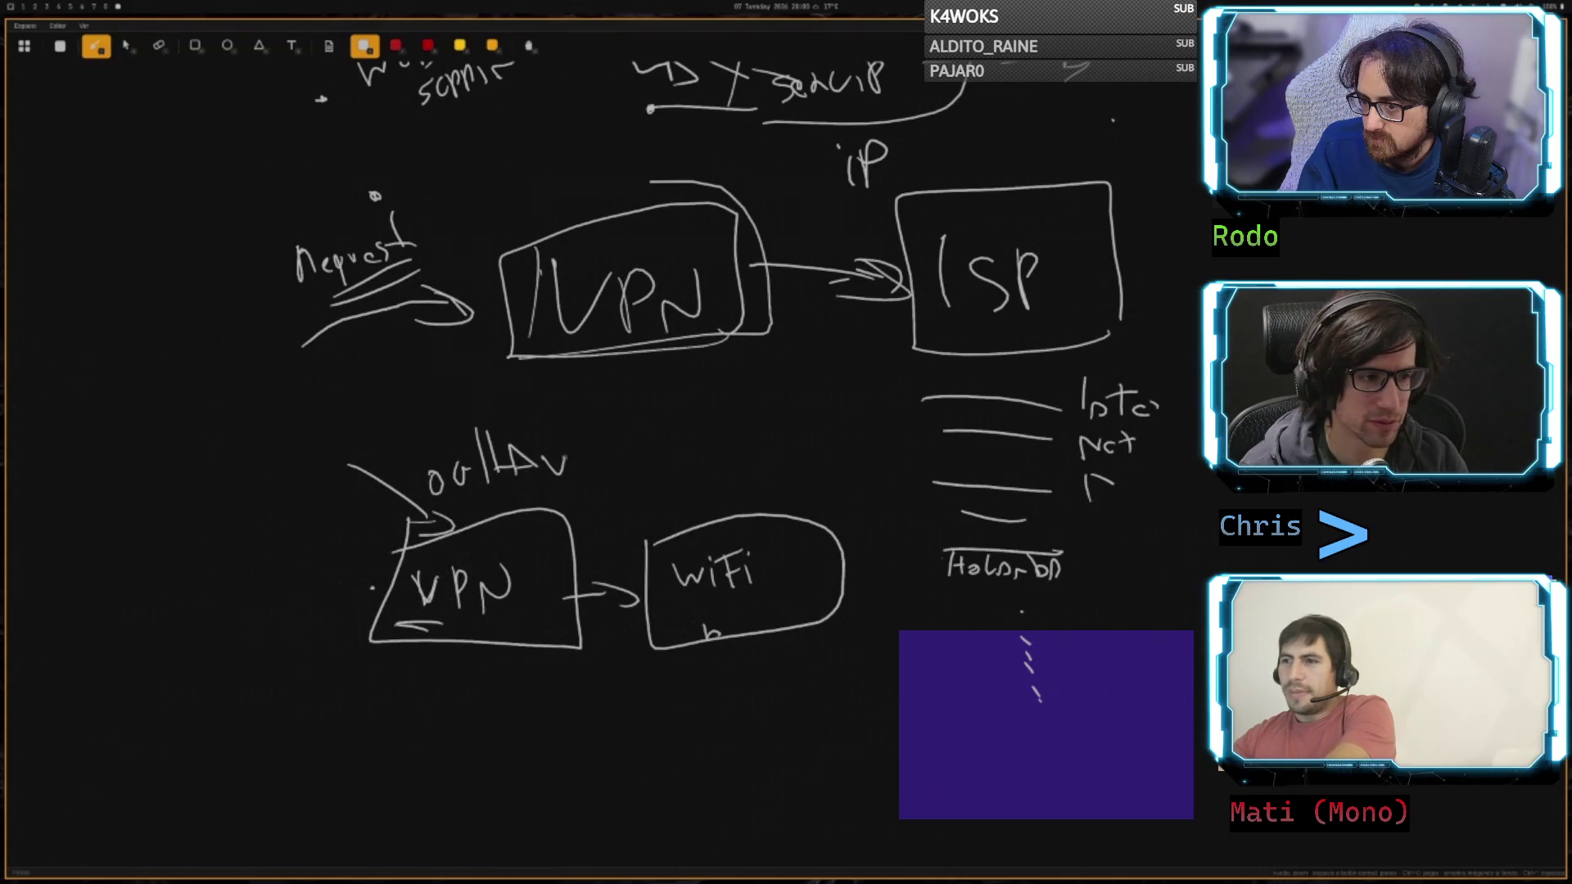
mouse_move(712, 524)
left_mouse_down()
mouse_move(647, 552)
mouse_move(839, 610)
mouse_move(700, 502)
mouse_move(727, 481)
mouse_move(710, 496)
left_mouse_up()
left_click_drag(713, 473, 735, 494)
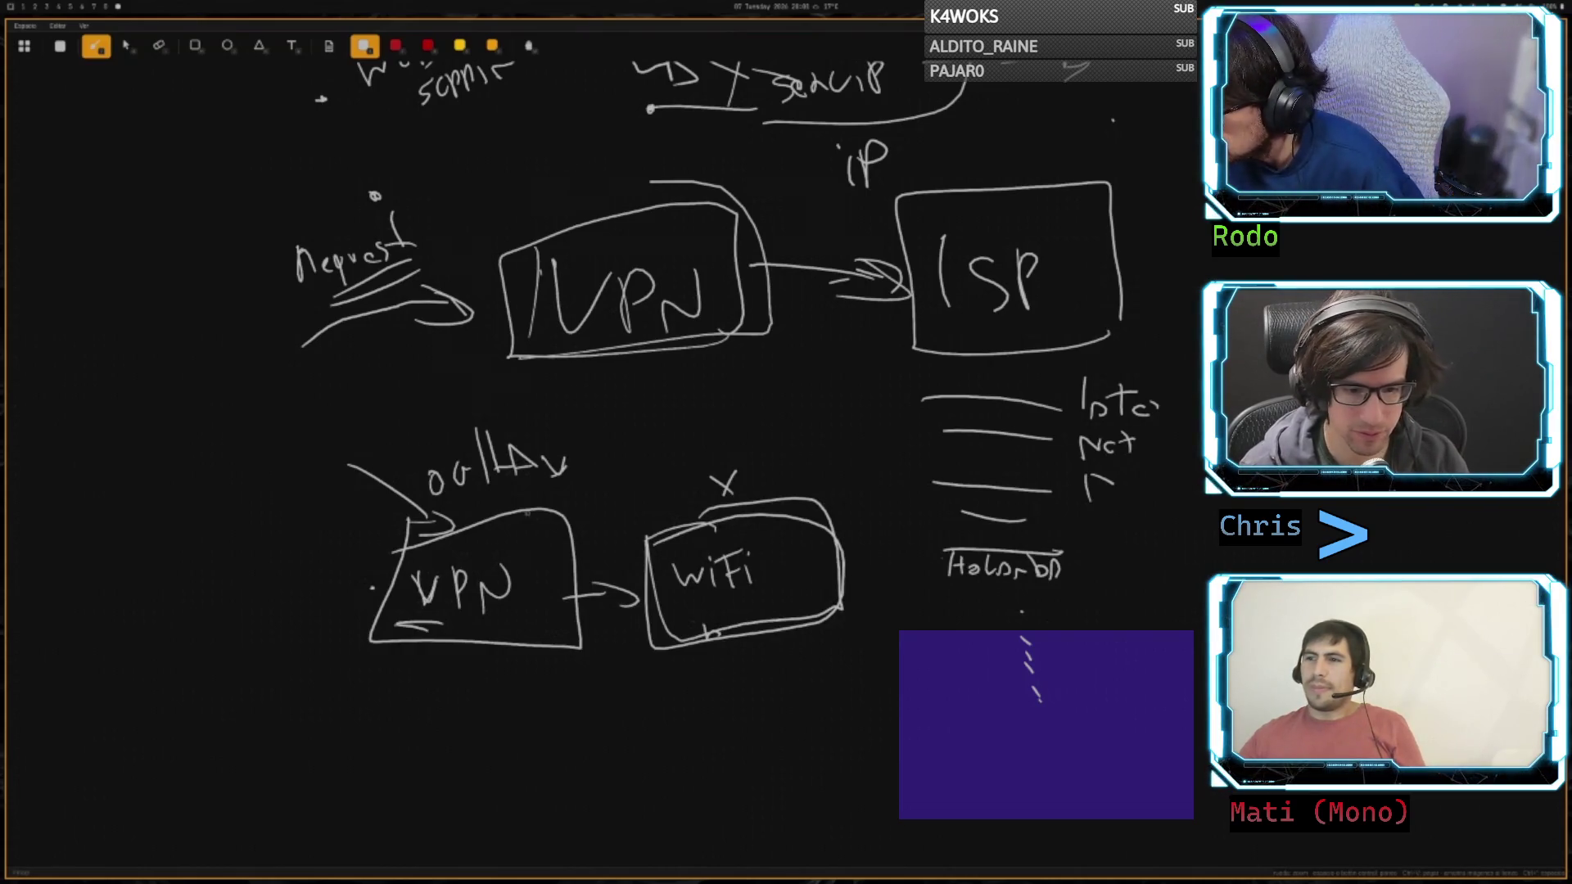
mouse_move(547, 504)
left_mouse_down()
mouse_move(393, 517)
mouse_move(360, 655)
mouse_move(570, 667)
mouse_move(565, 524)
left_mouse_up()
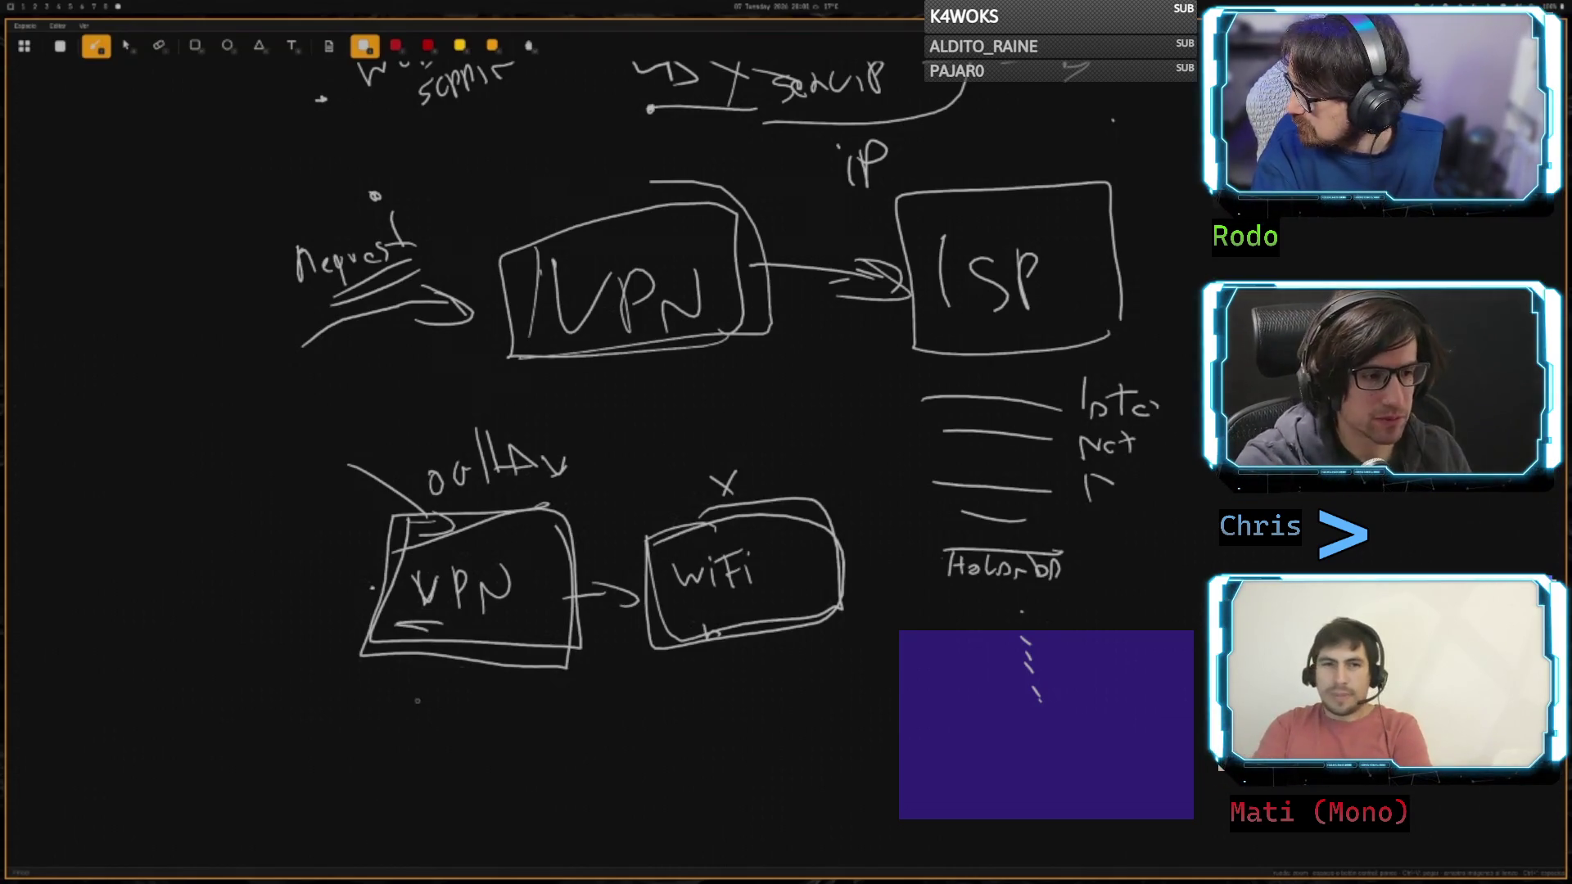
scroll(429, 80, "down", 3)
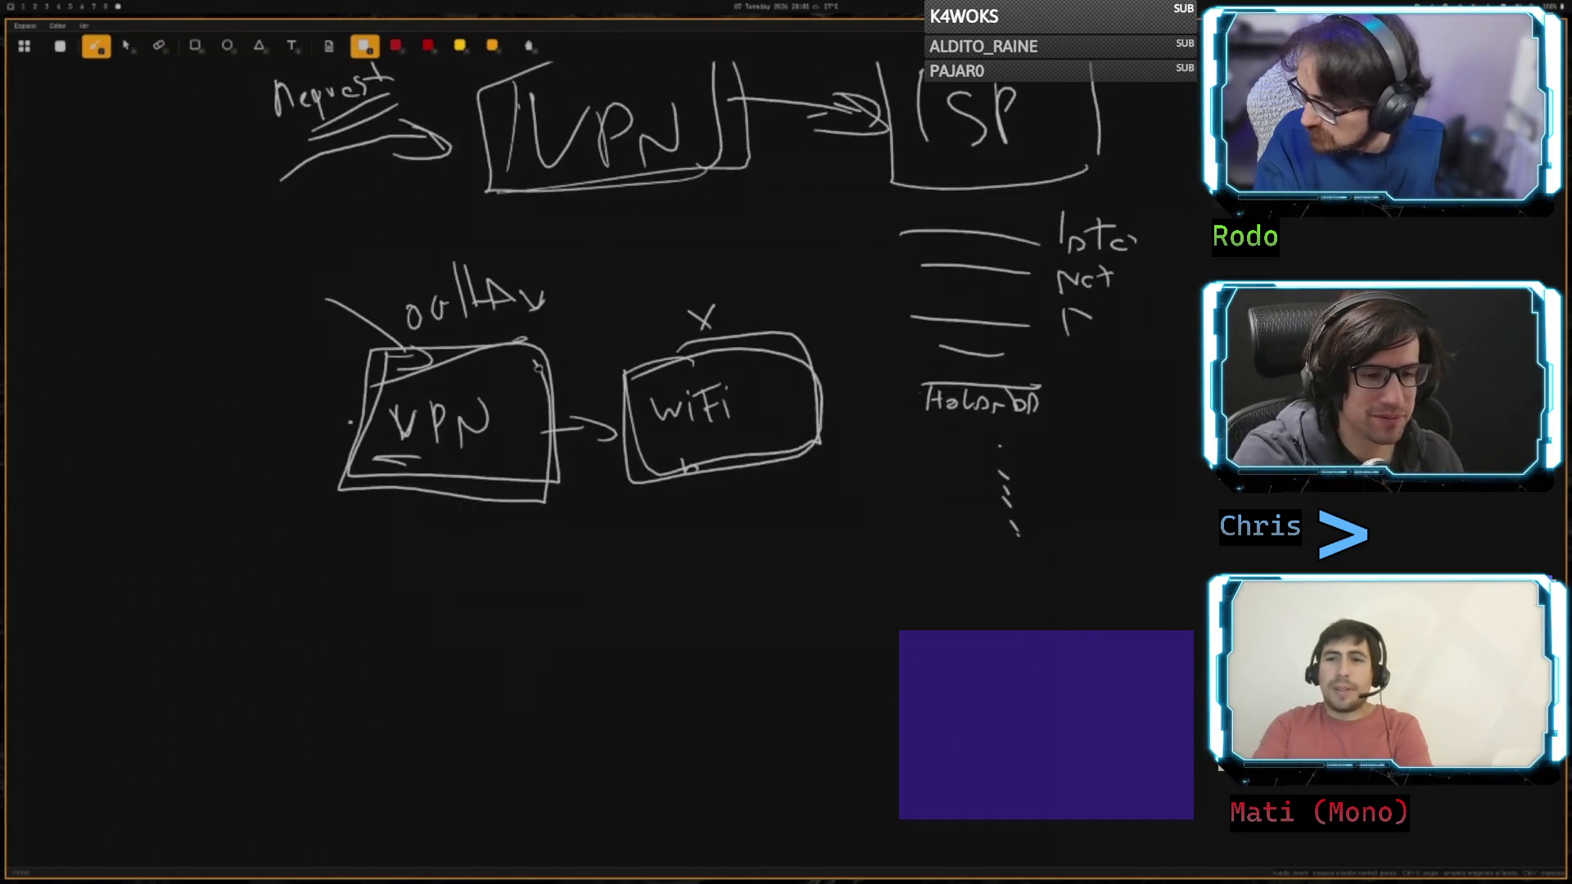
- Draw a large box in the empty space below and write LB inside it
scroll(652, 365, "down", 7)
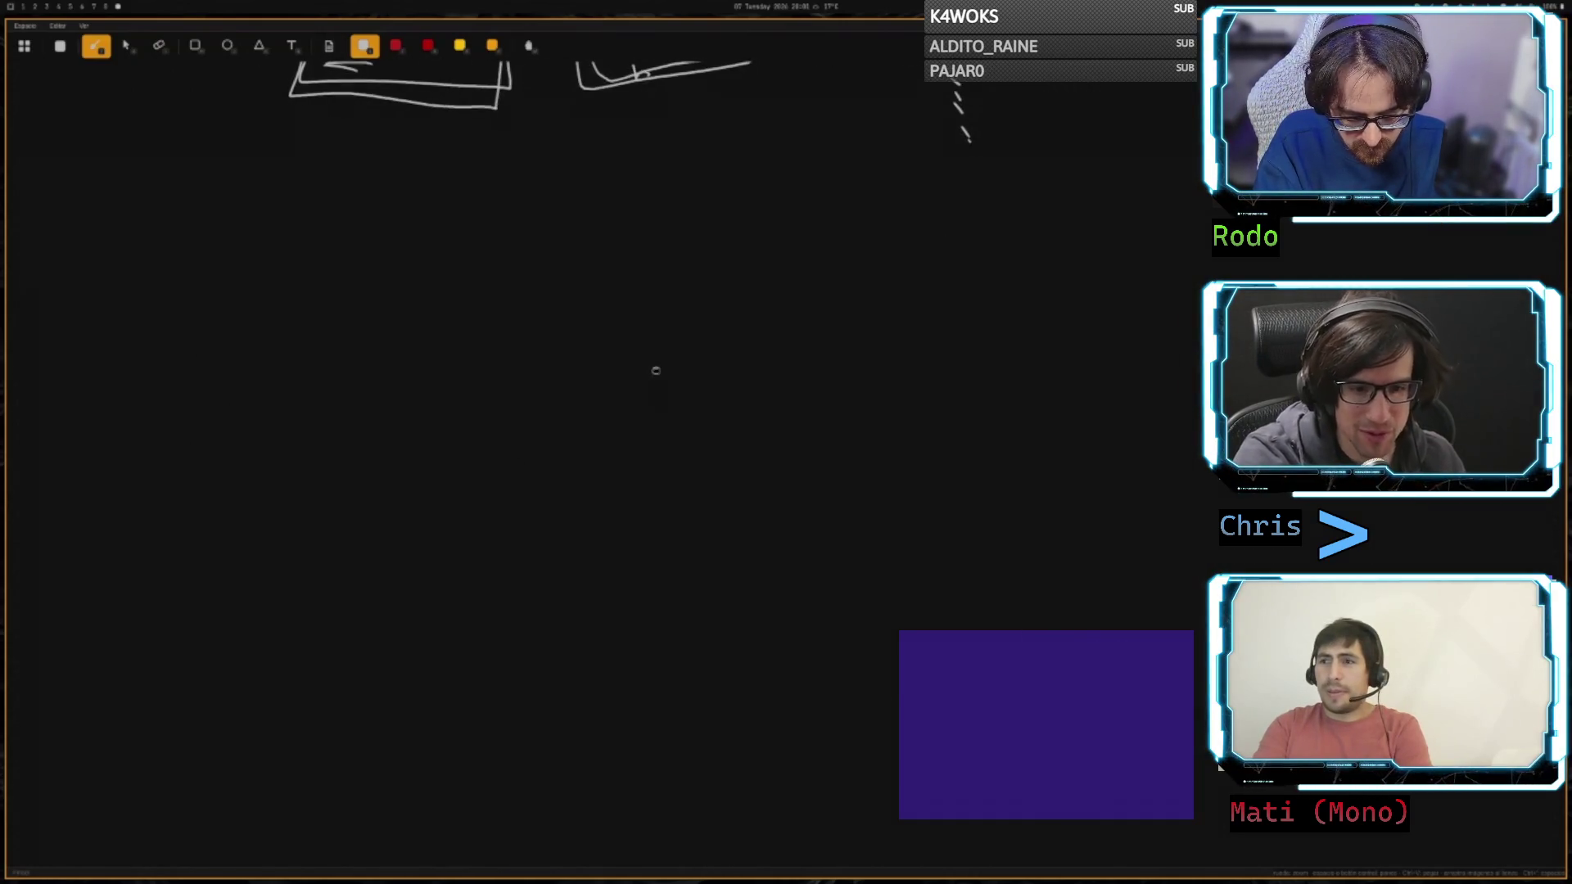
left_click_drag(734, 304, 726, 521)
mouse_move(745, 347)
left_mouse_down()
mouse_move(383, 352)
mouse_move(610, 501)
mouse_move(630, 488)
left_mouse_up()
left_click_drag(471, 400, 518, 426)
left_click_drag(513, 397, 540, 430)
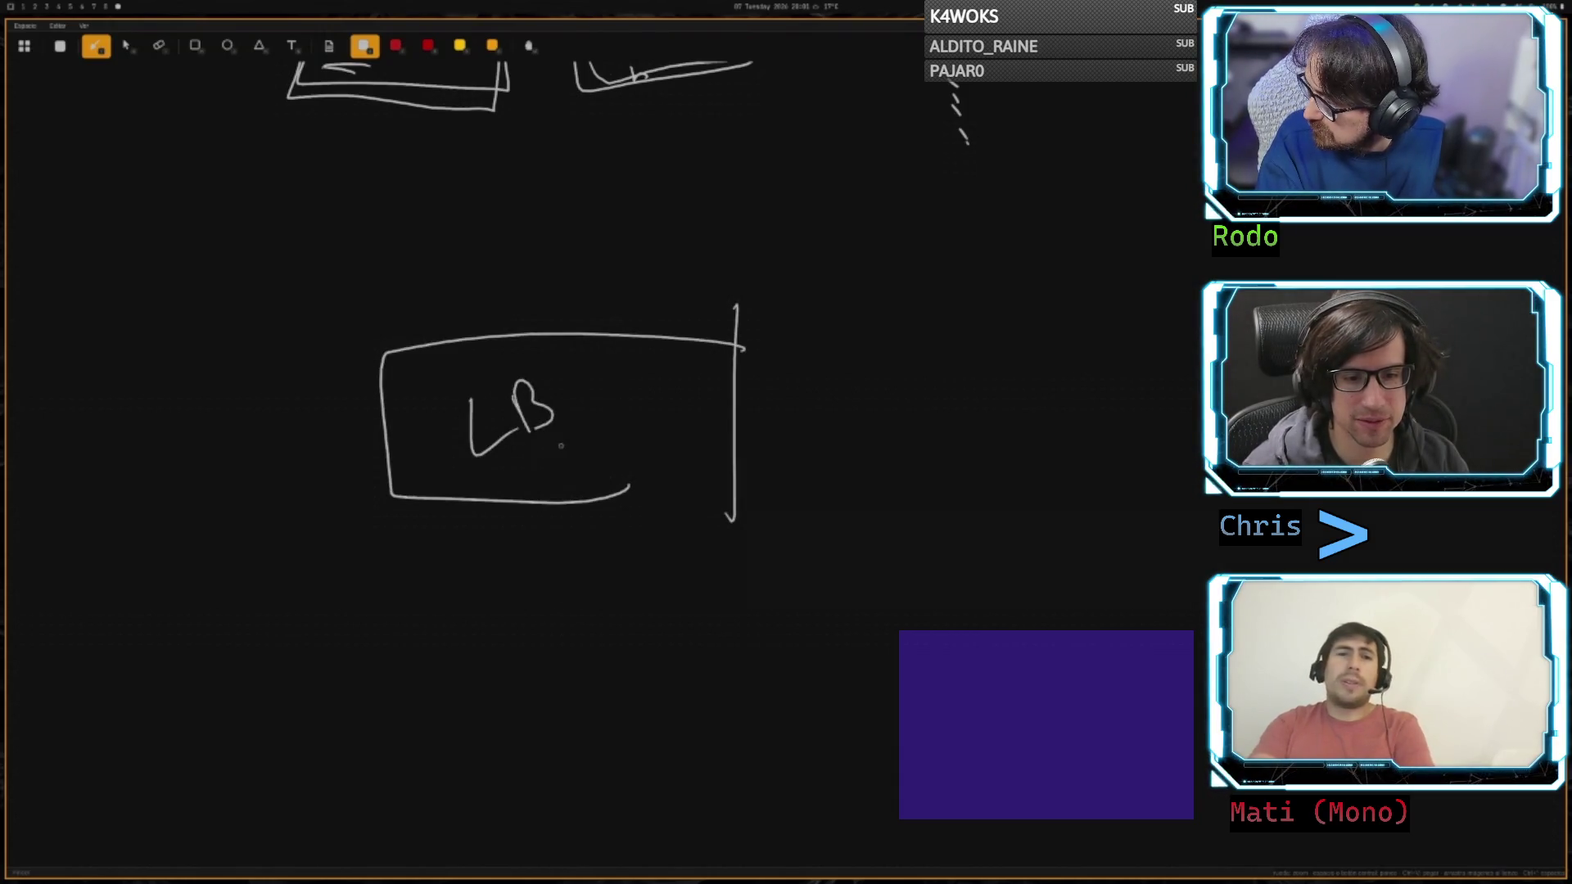
left_click_drag(741, 516, 513, 494)
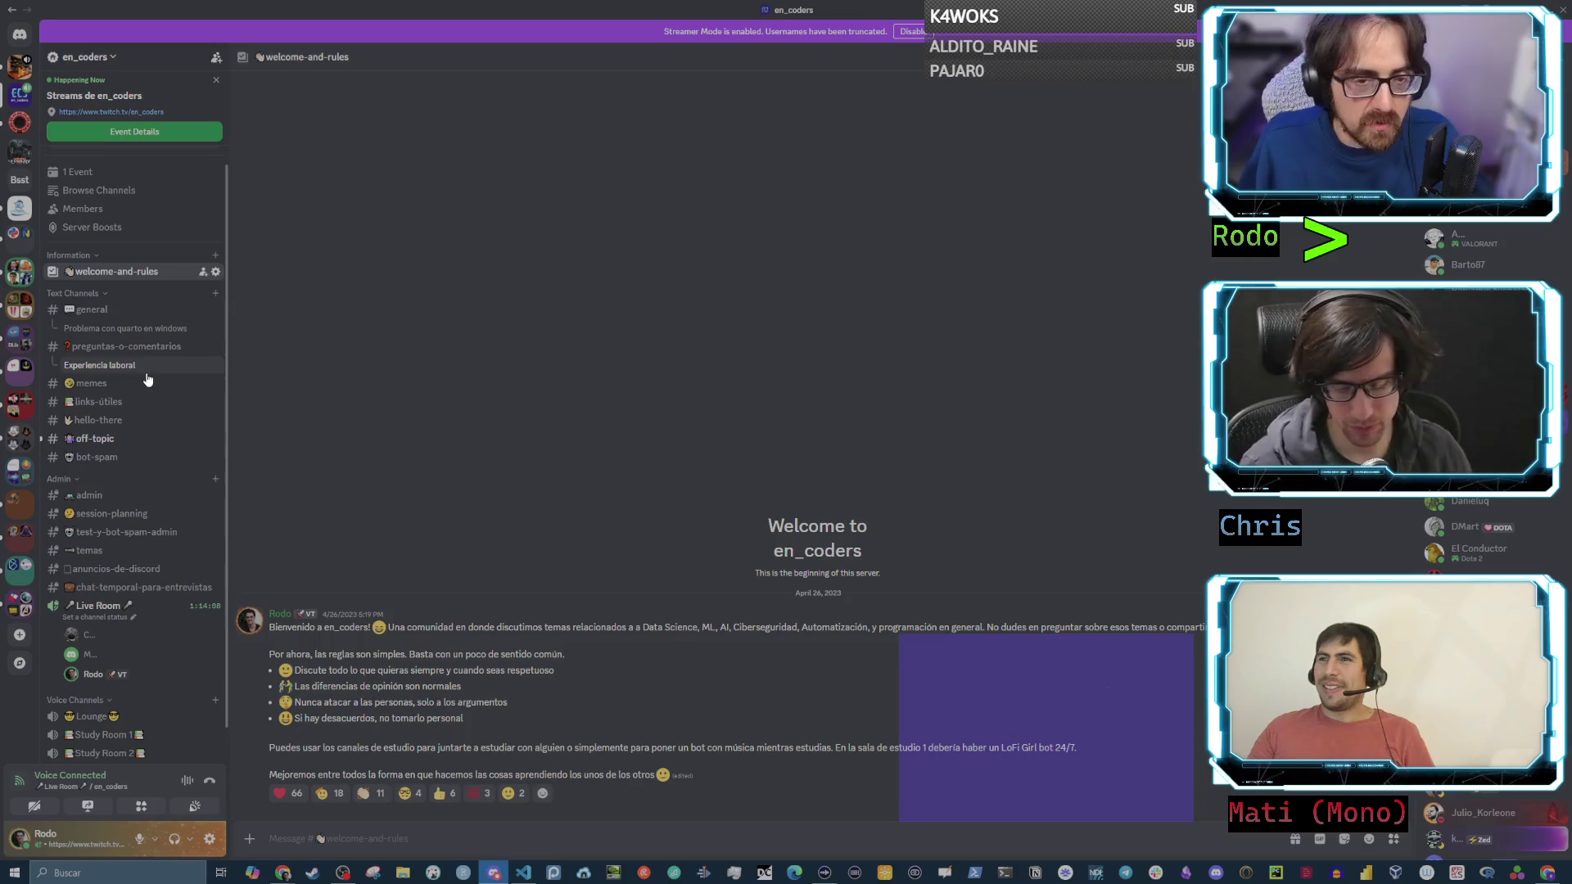
- Open #memes, find the July 1 messages, and select the first one about datos in Peru
left_click(115, 383)
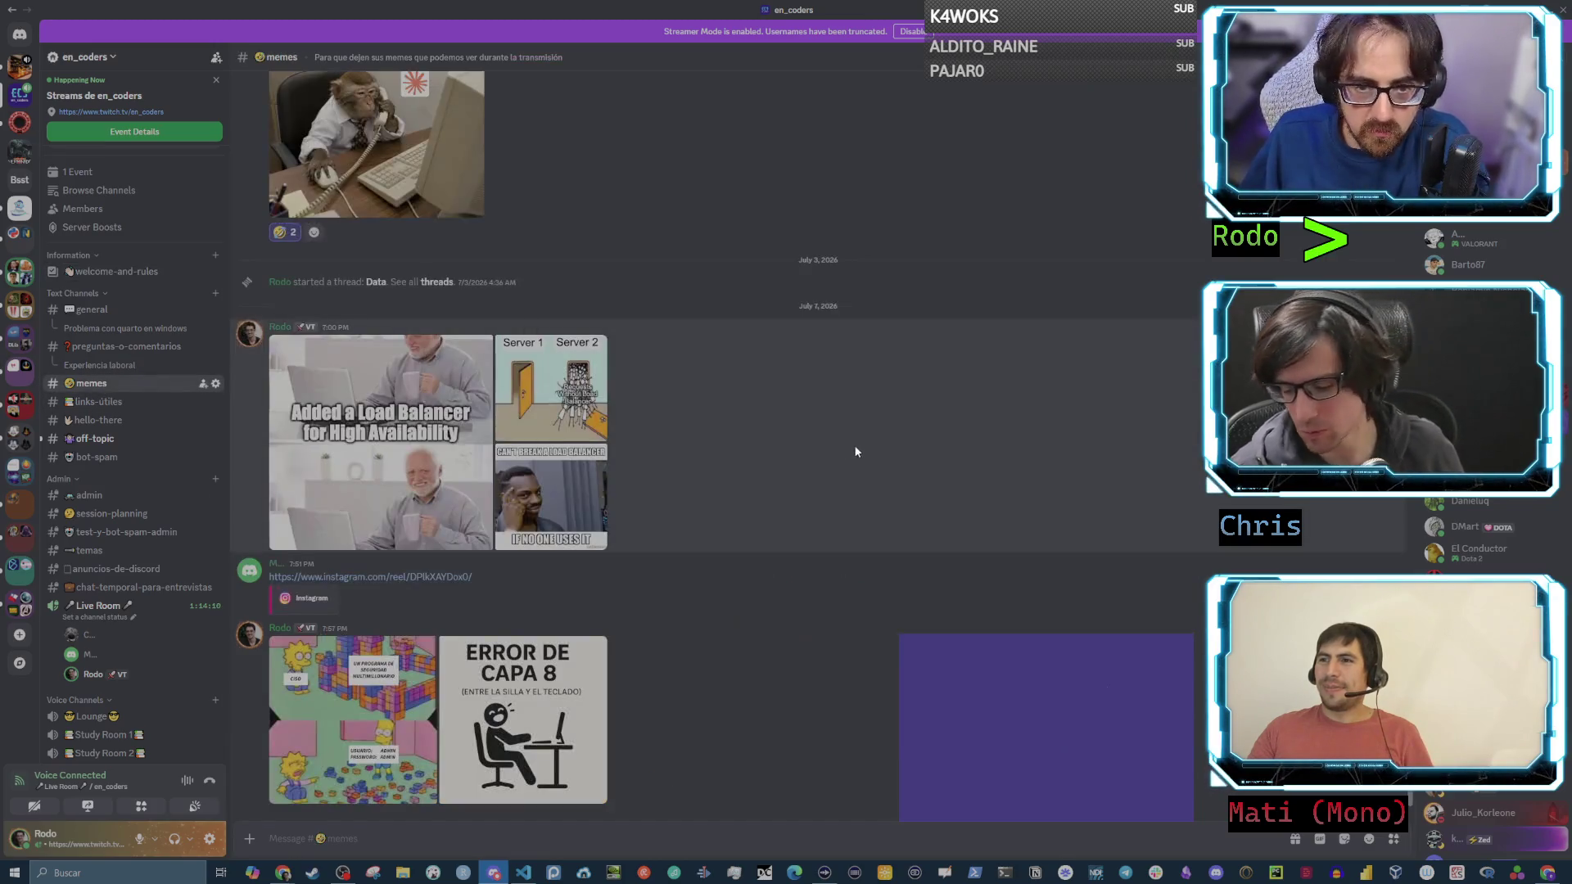
scroll(800, 455, "up", 5)
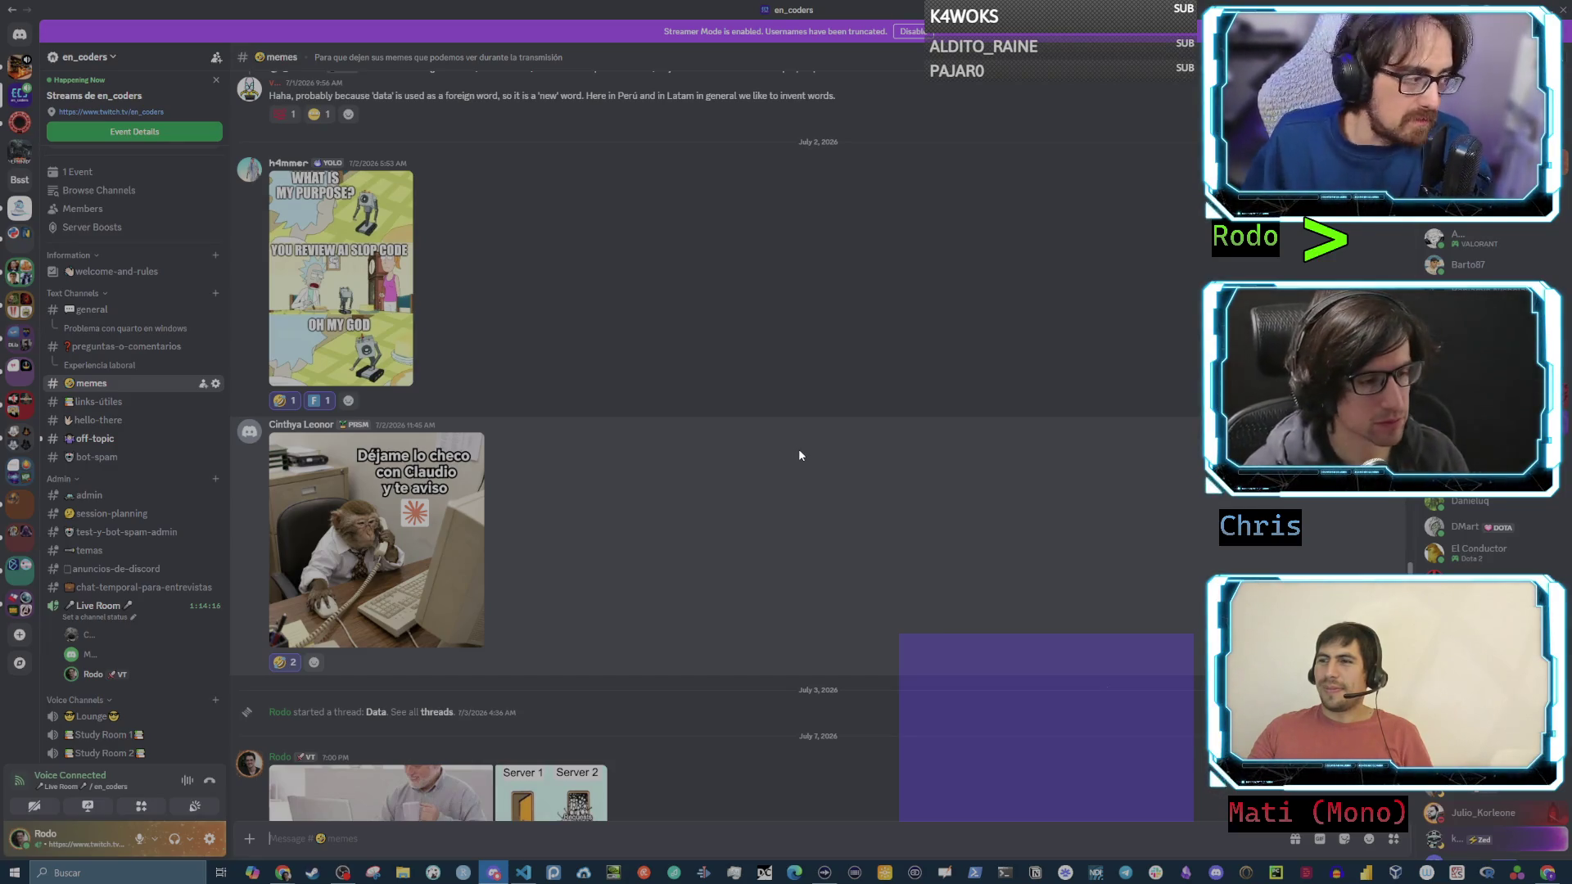
scroll(800, 451, "up", 3)
scroll(800, 449, "down", 5)
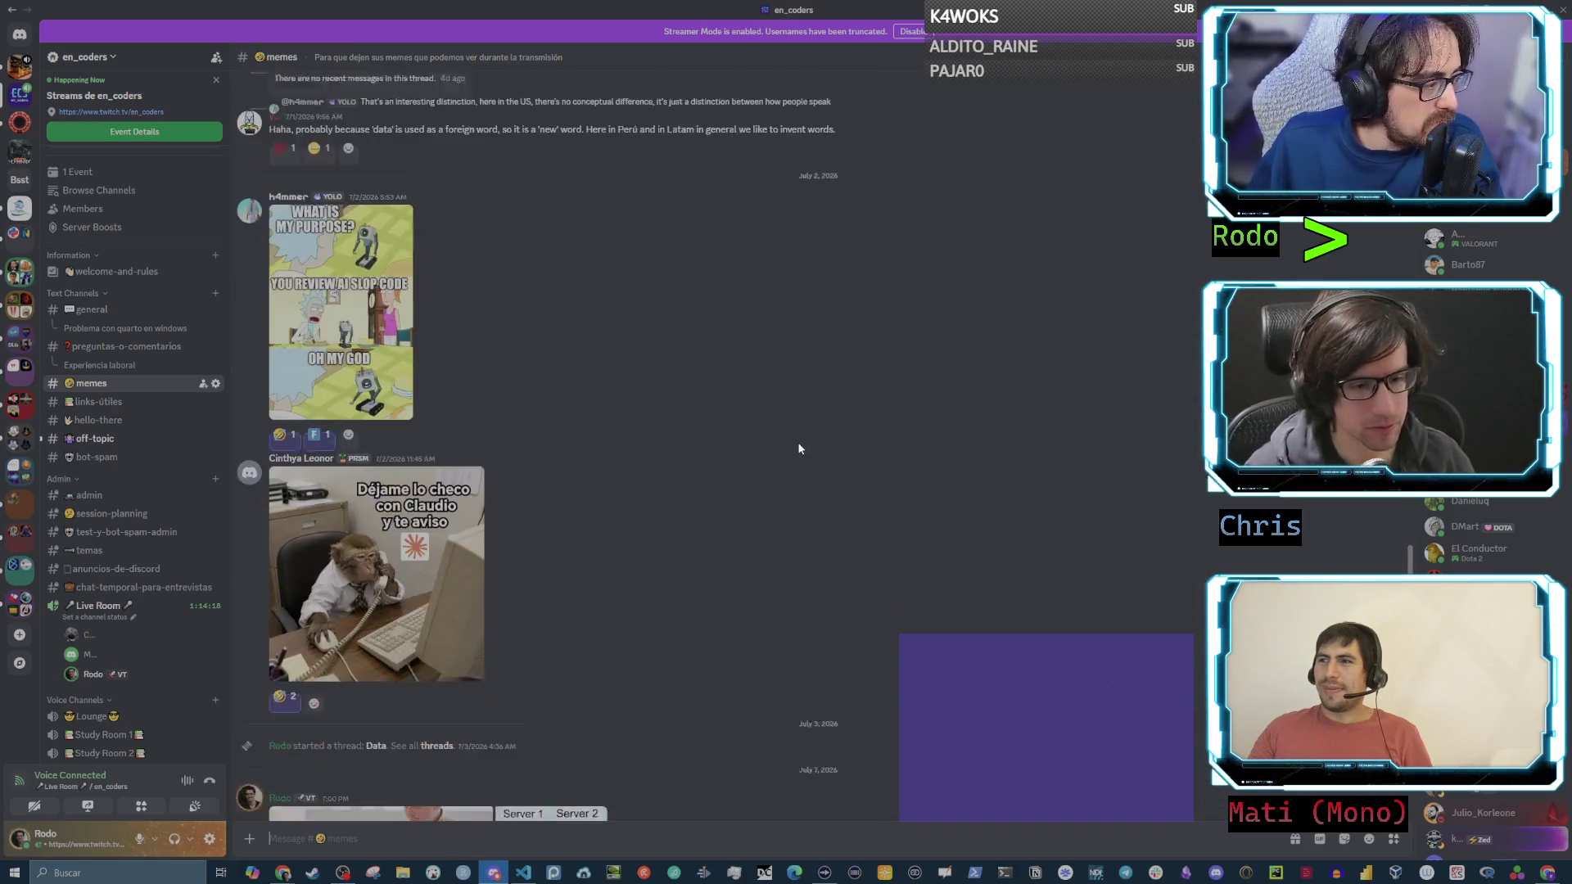
scroll(799, 449, "up", 9)
scroll(798, 448, "up", 5)
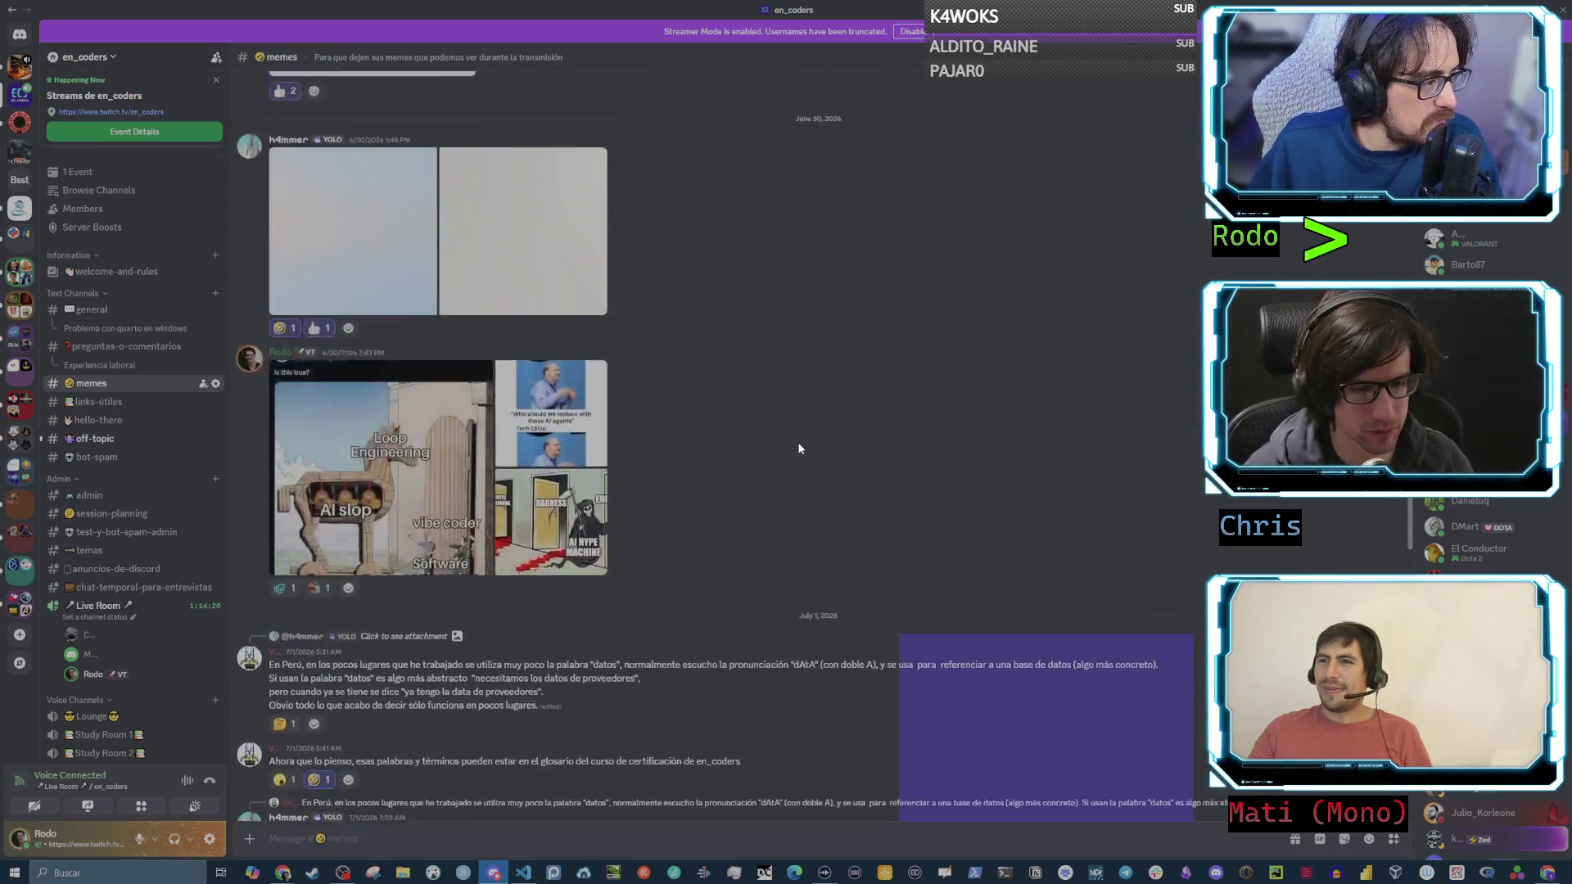
scroll(797, 449, "down", 6)
scroll(794, 455, "down", 1)
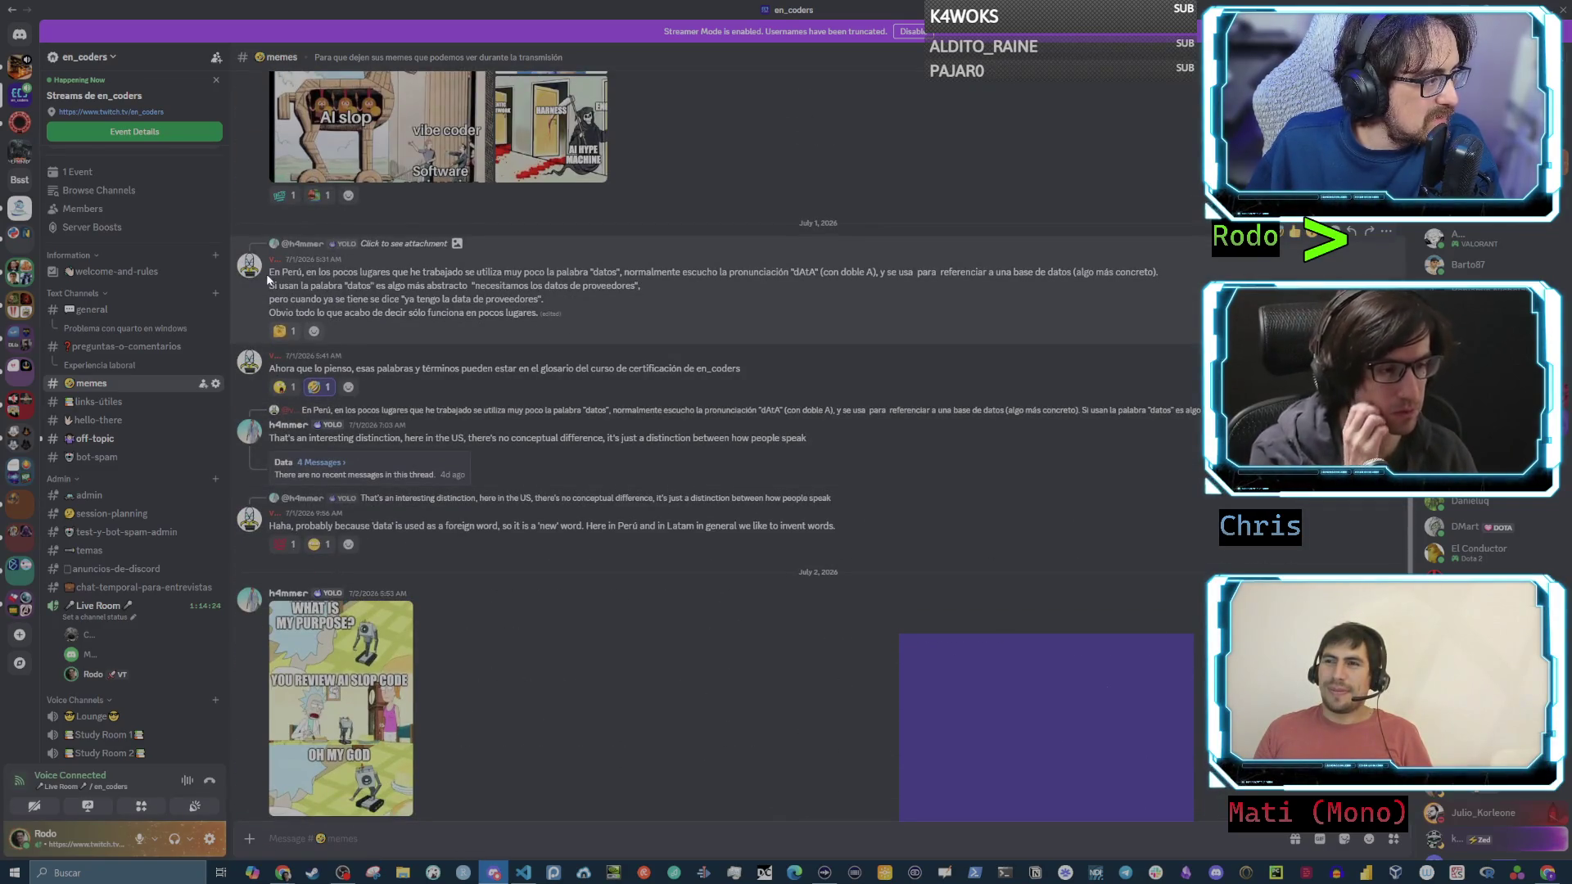
left_click(576, 299)
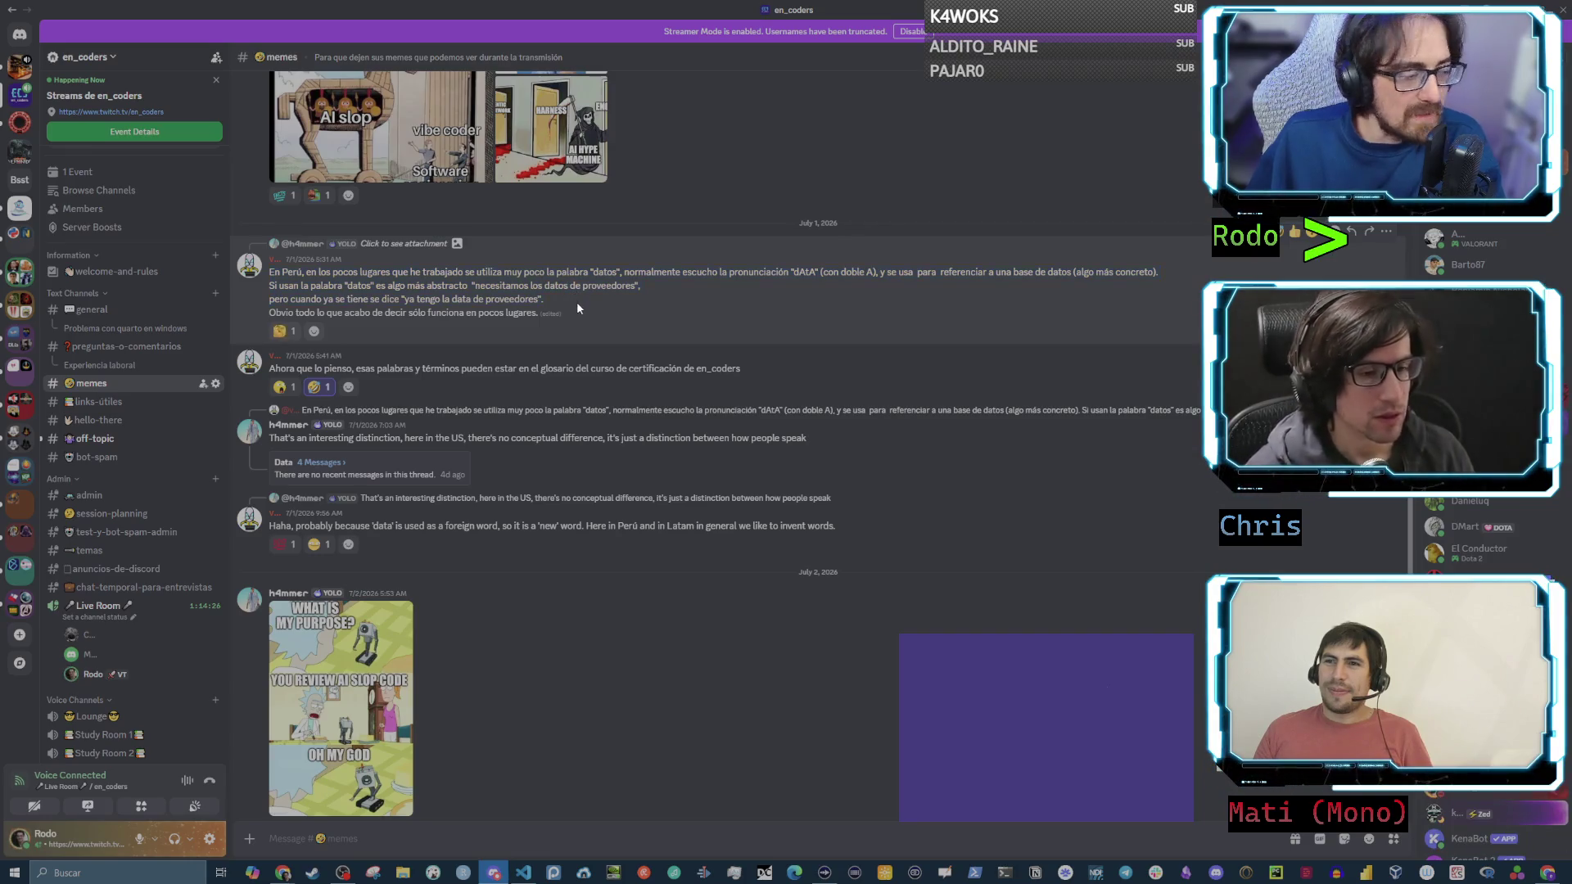
mouse_move(575, 308)
left_mouse_down()
mouse_move(470, 309)
mouse_move(272, 259)
left_mouse_up()
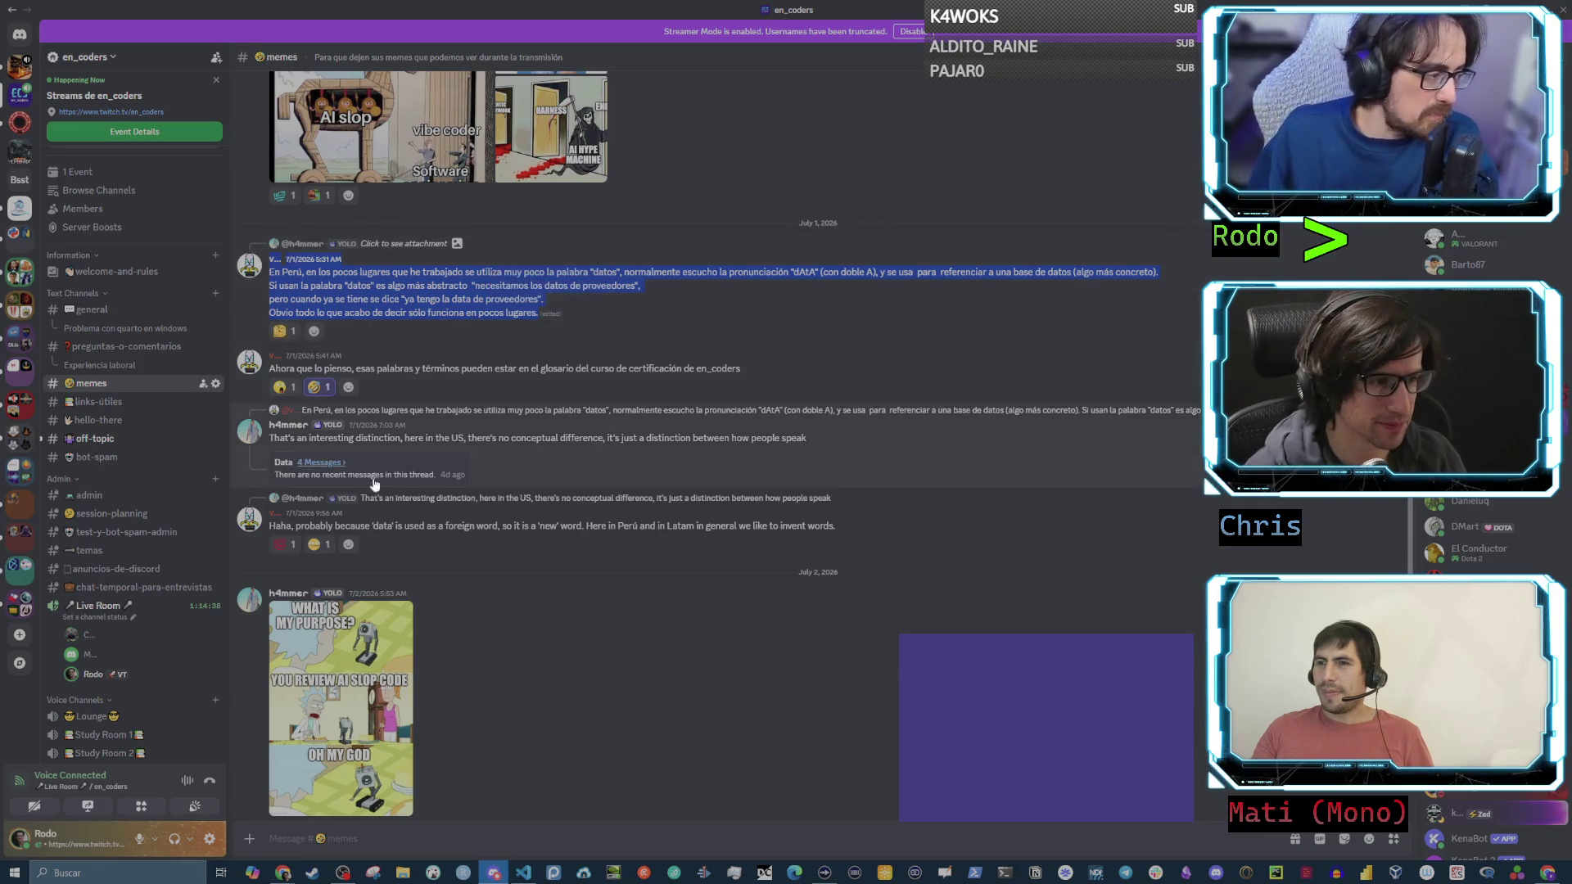
left_click(327, 462)
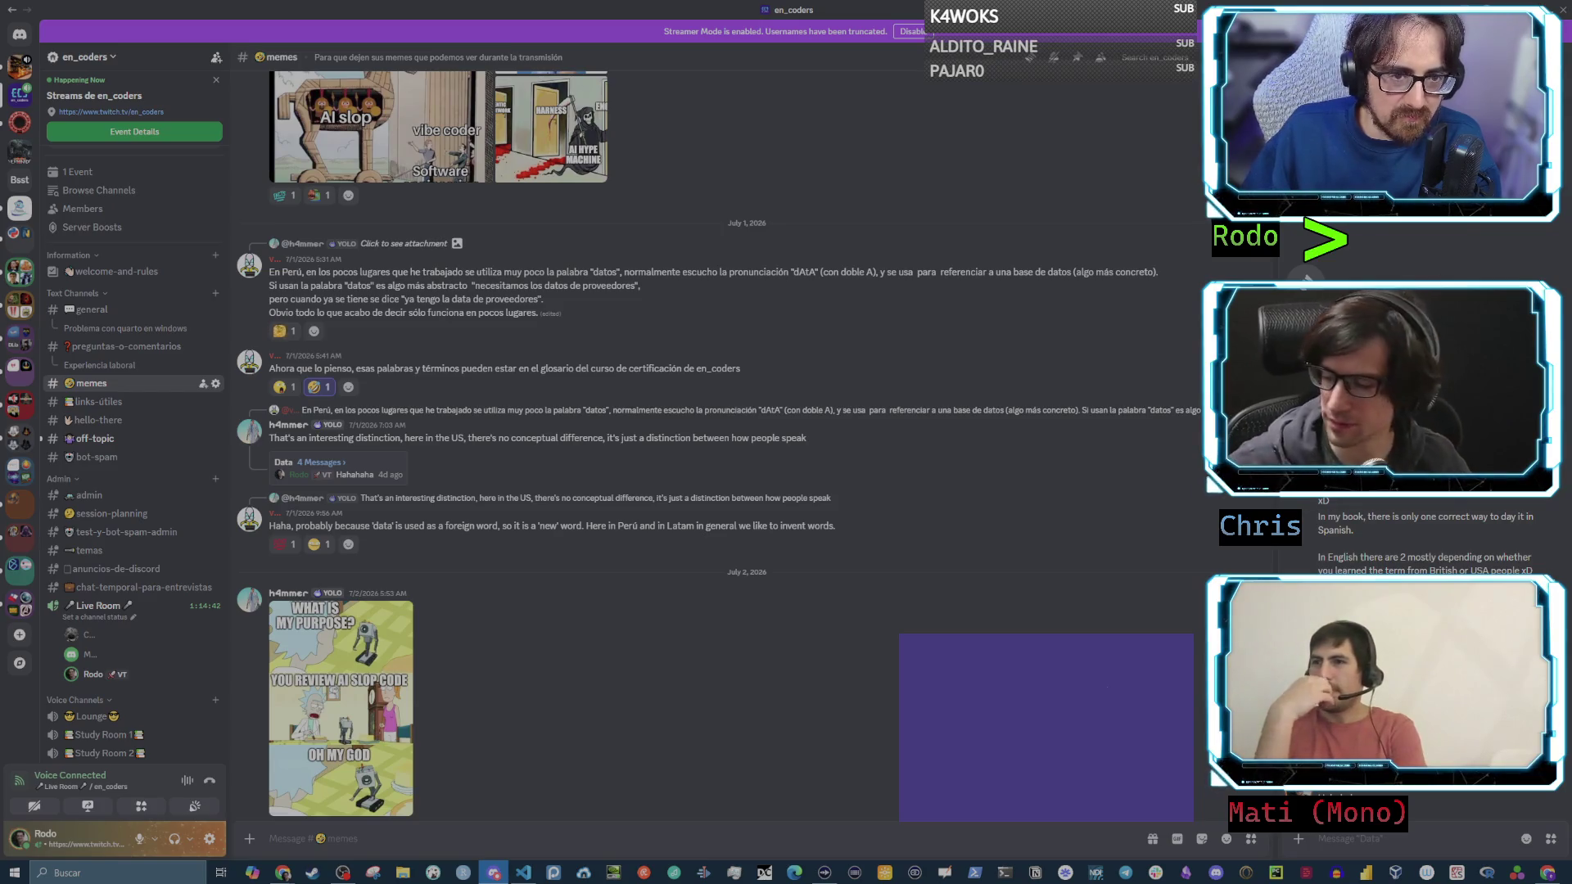
key("Escape")
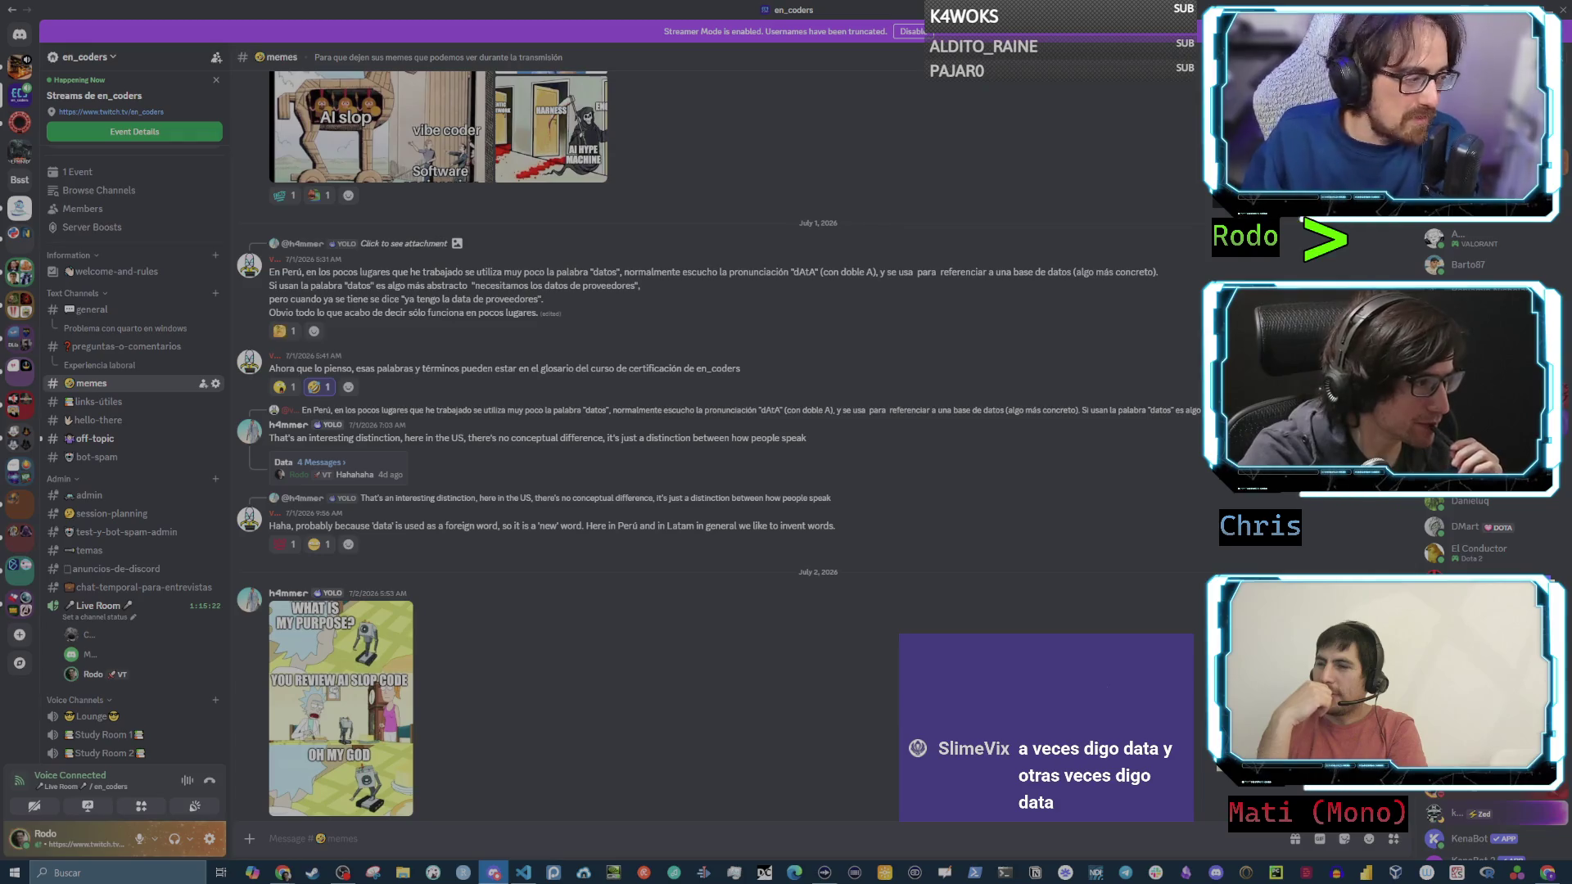
scroll(570, 364, "down", 3)
scroll(570, 364, "down", 3)
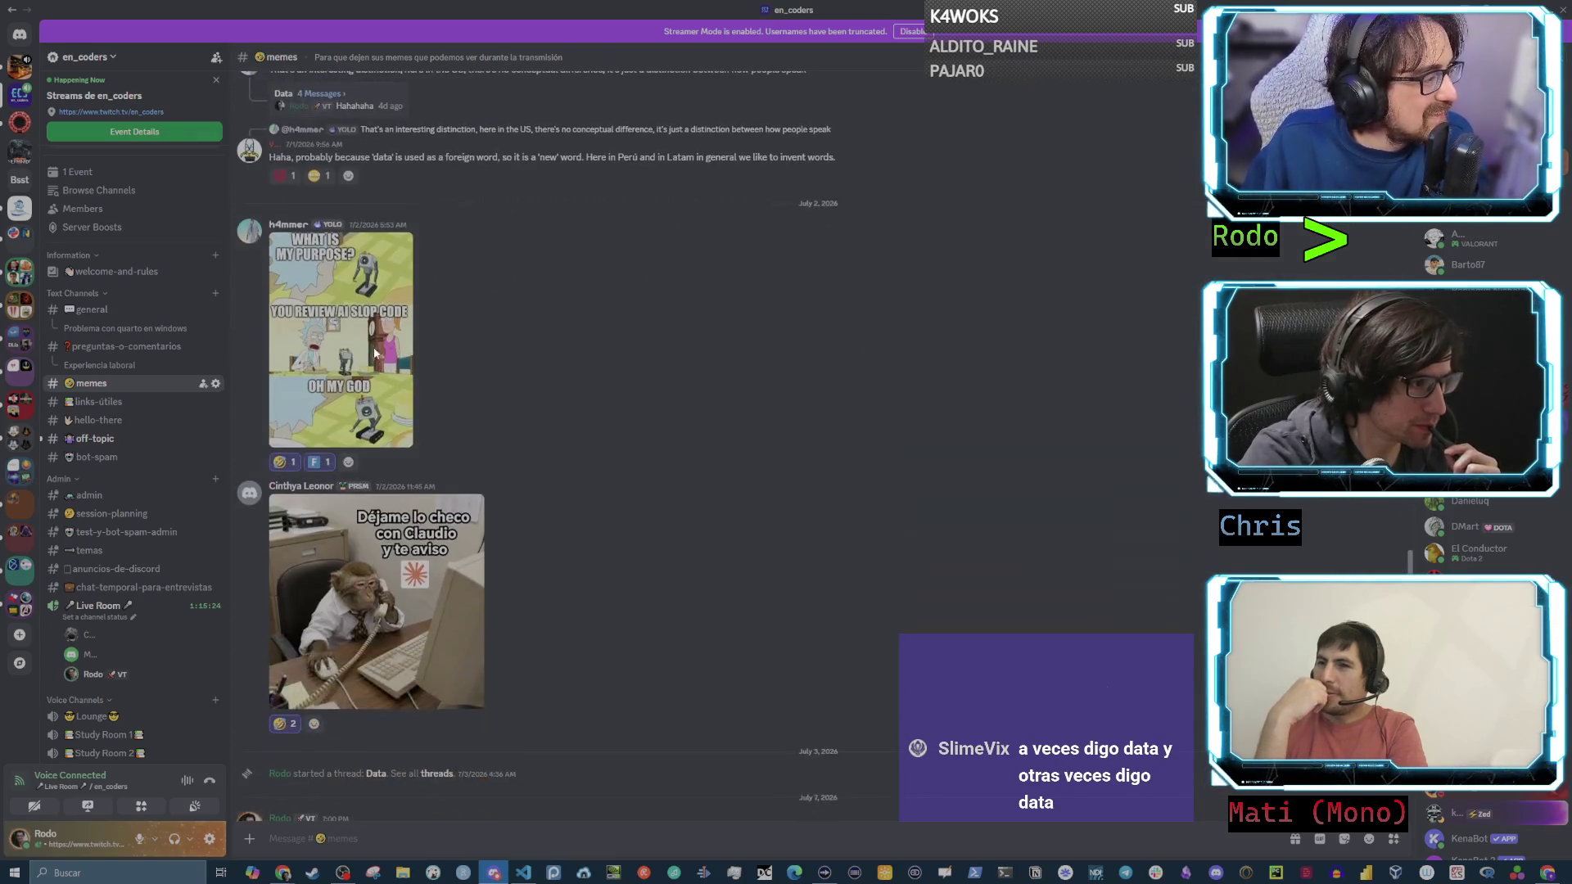
left_click(340, 340)
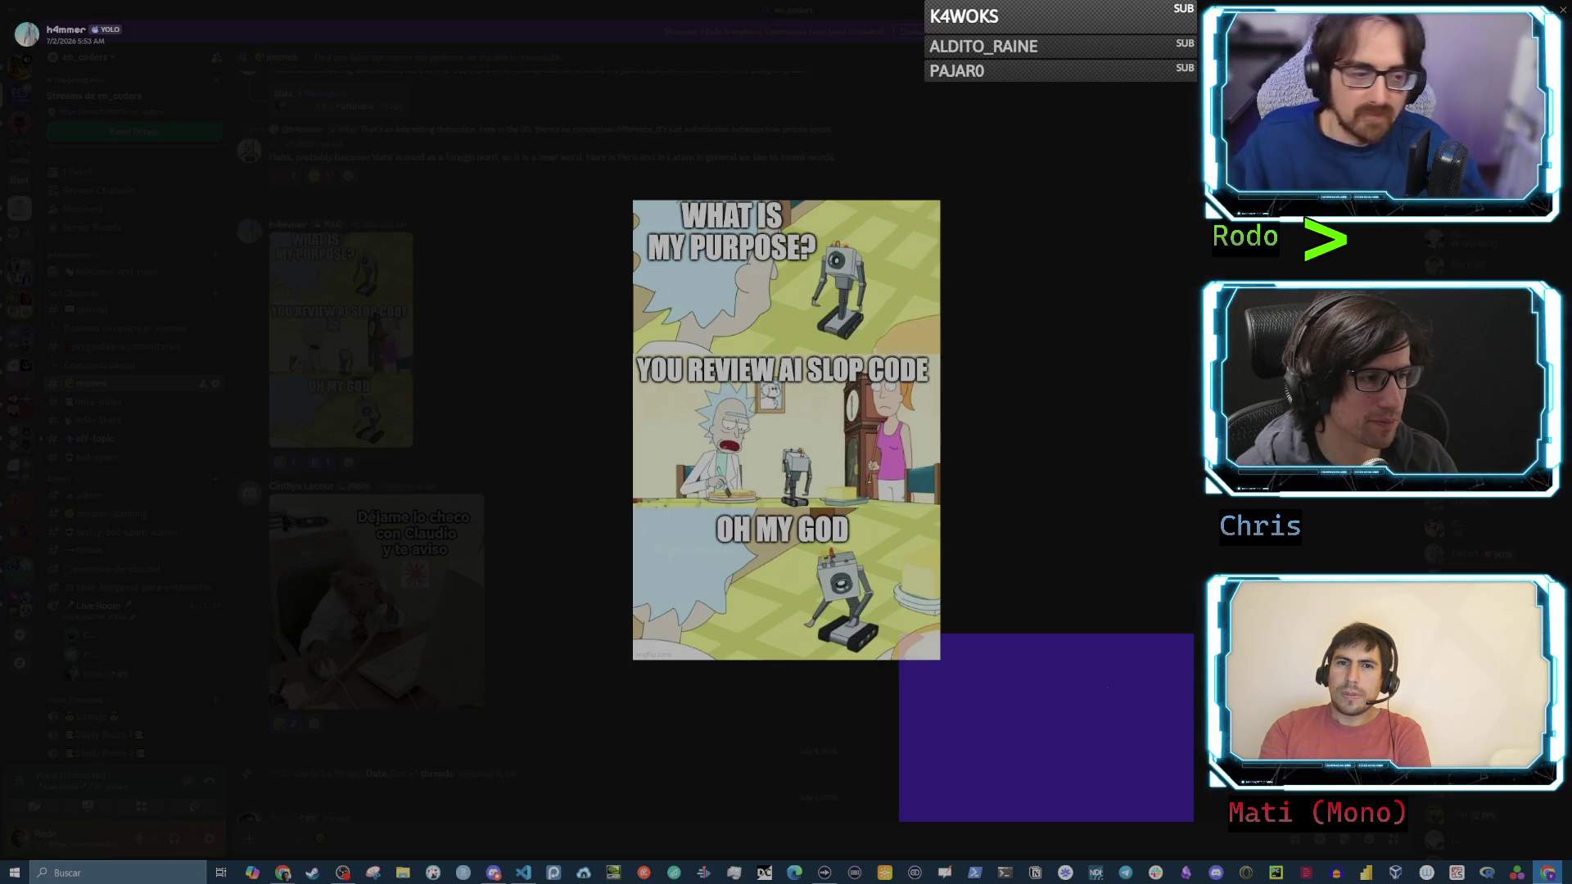
- View the monkey 'Déjame lo checo' meme enlarged, close it, and scroll to the load balancer memes
left_click(857, 605)
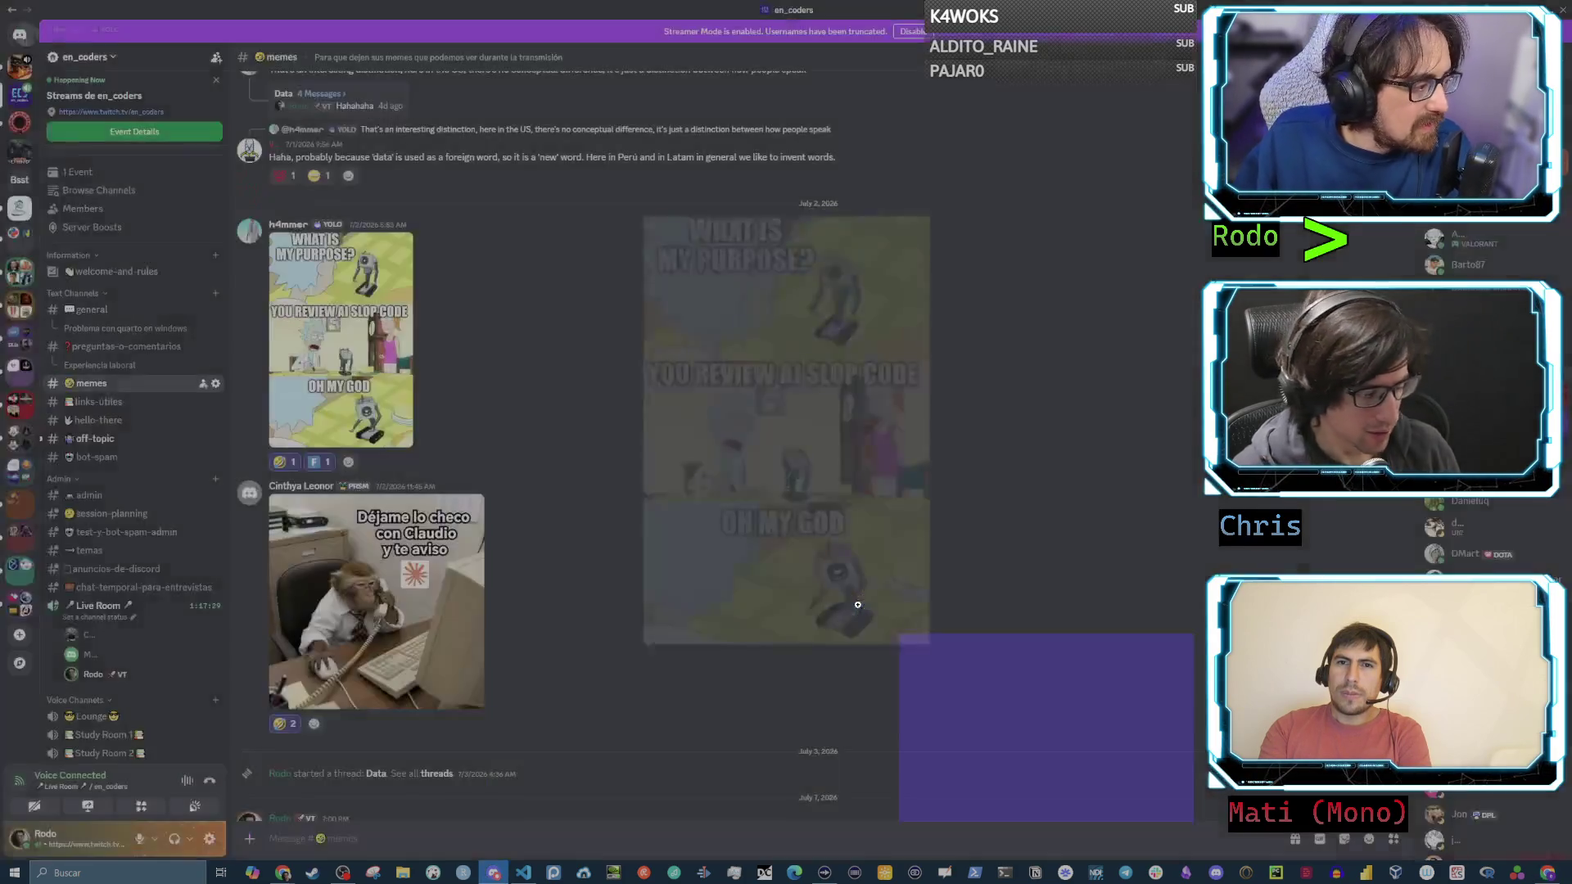
left_click(377, 602)
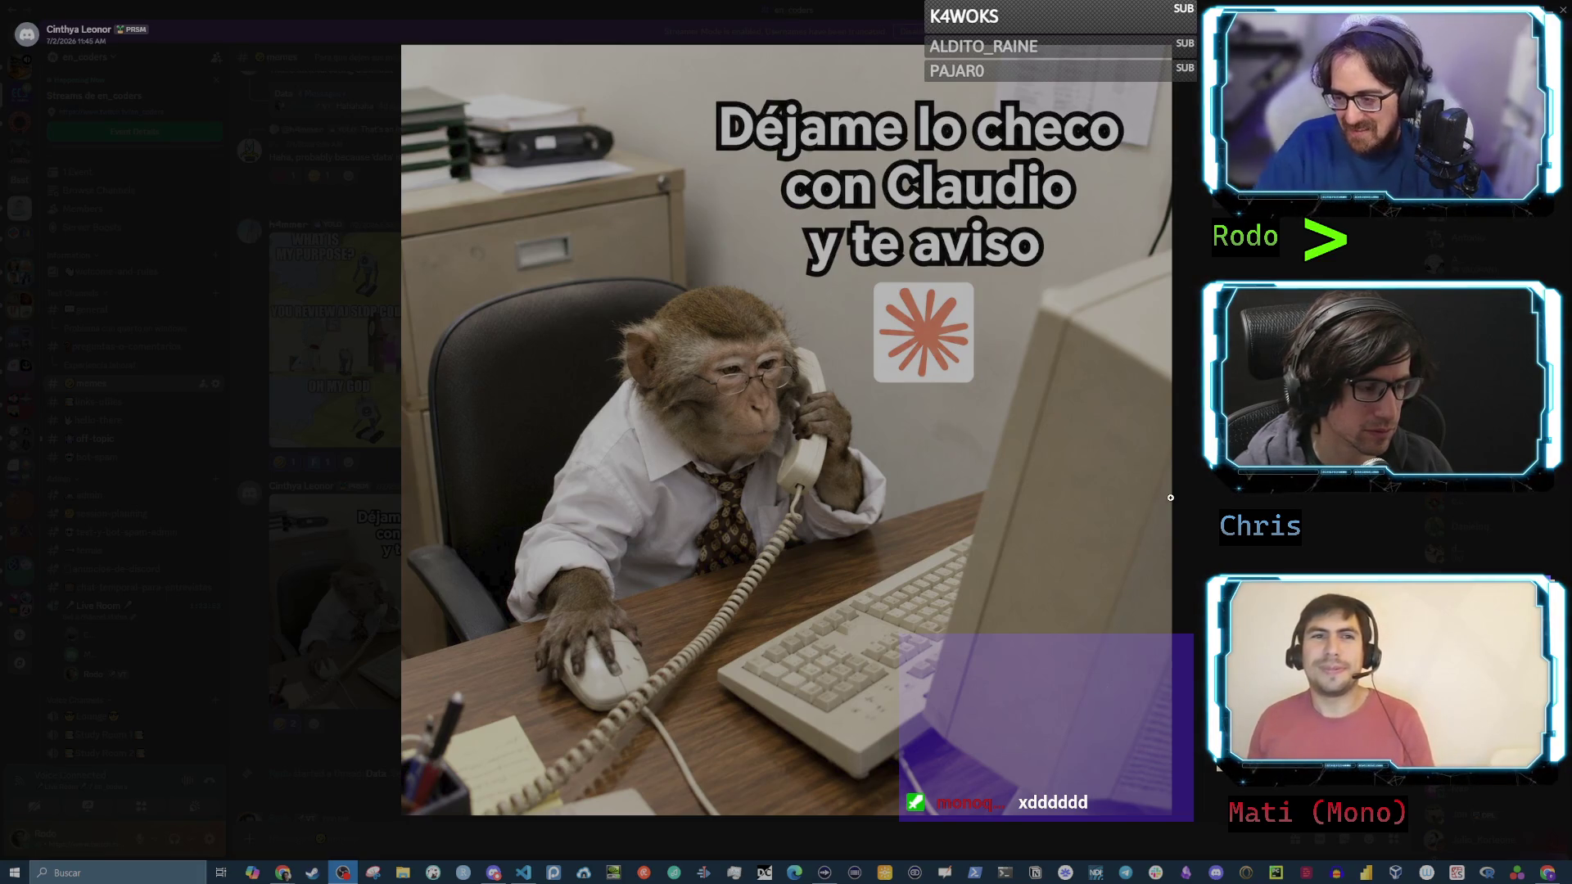
key("Escape")
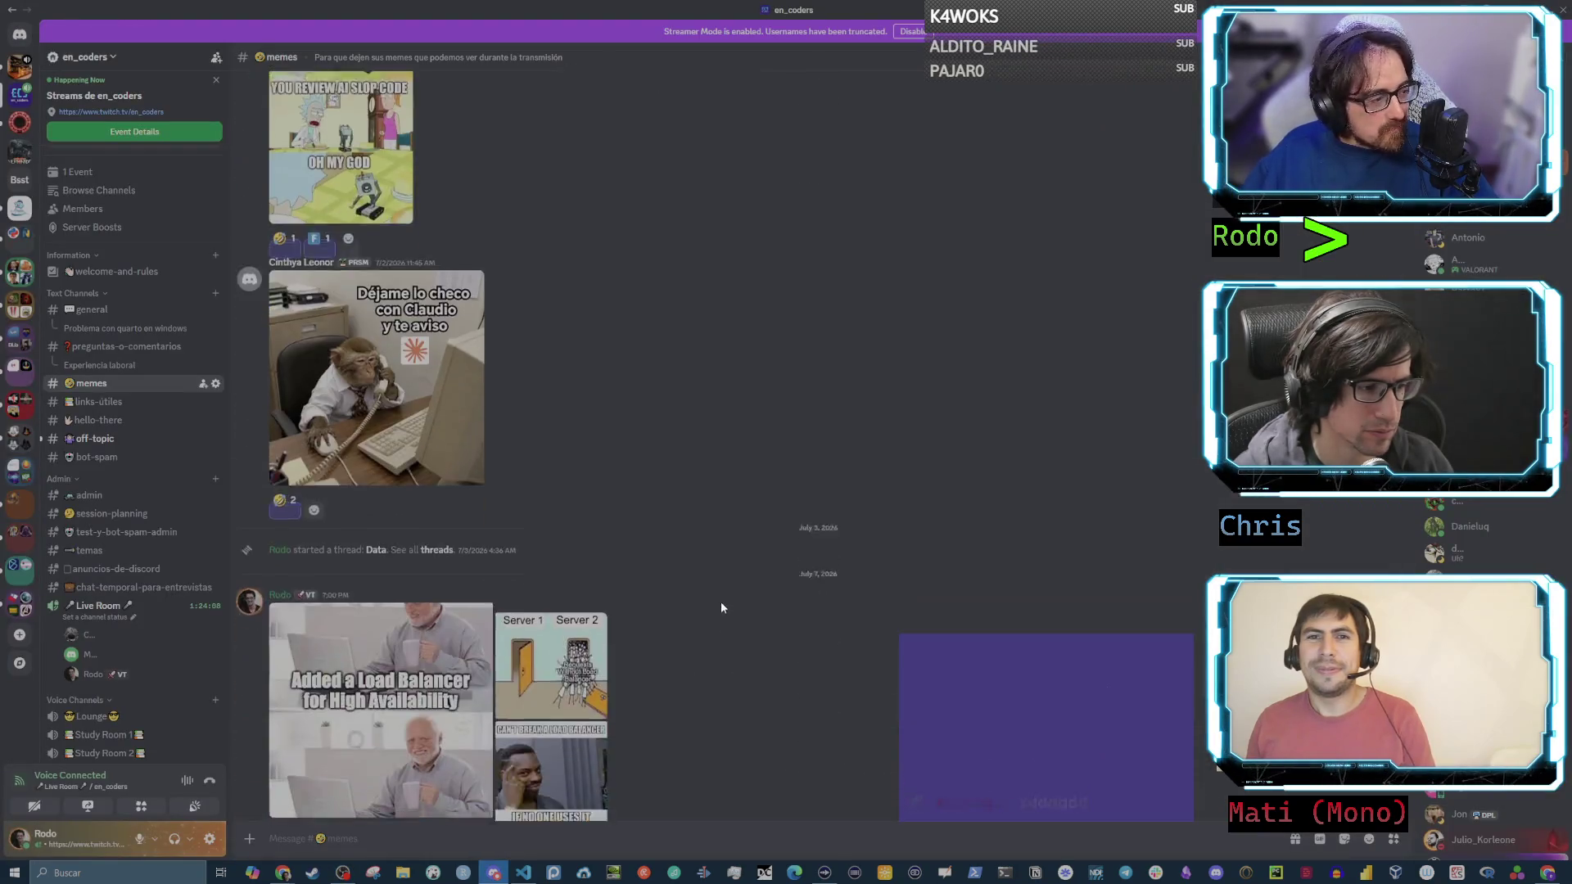
scroll(720, 607, "down", 3)
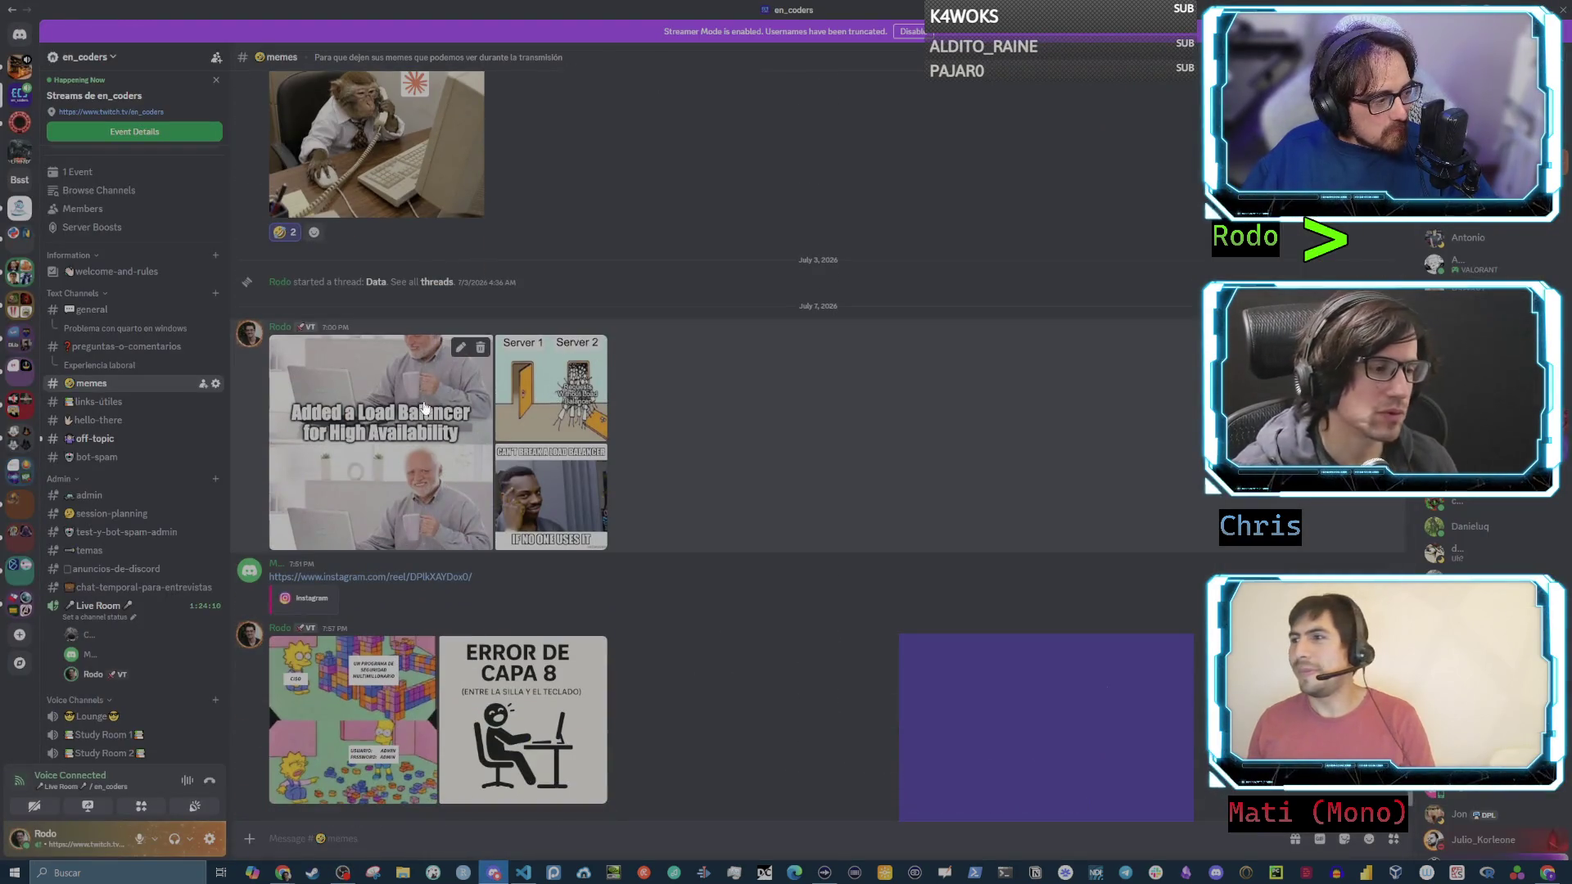
- Enlarge the Server 1 / Server 2 and load balancer memes, then open the Instagram reel maximized
left_click(556, 403)
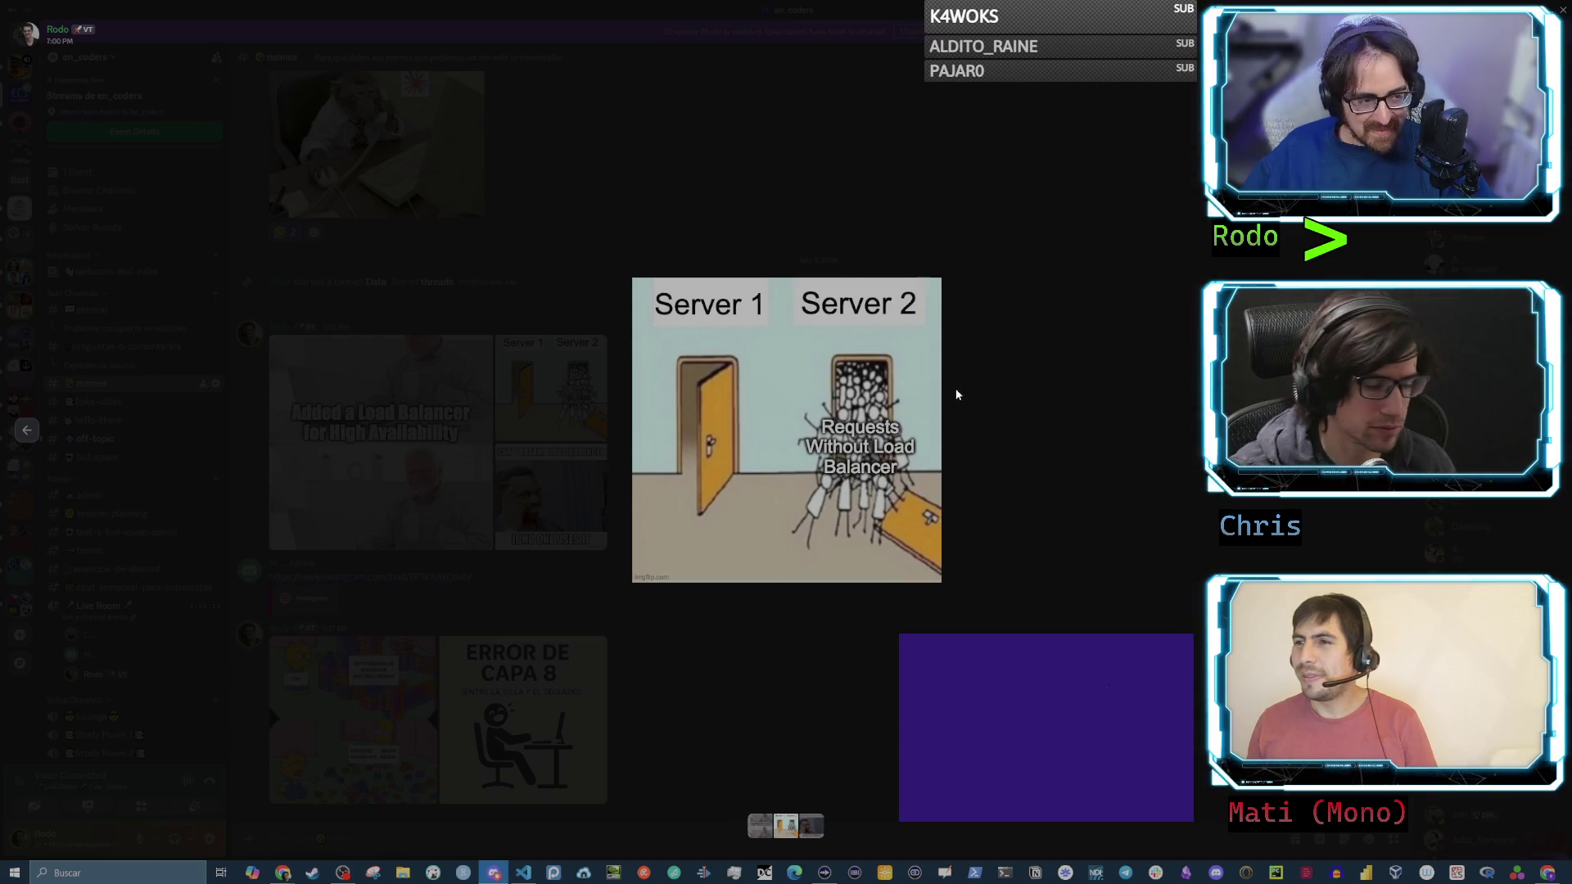
left_click(1041, 422)
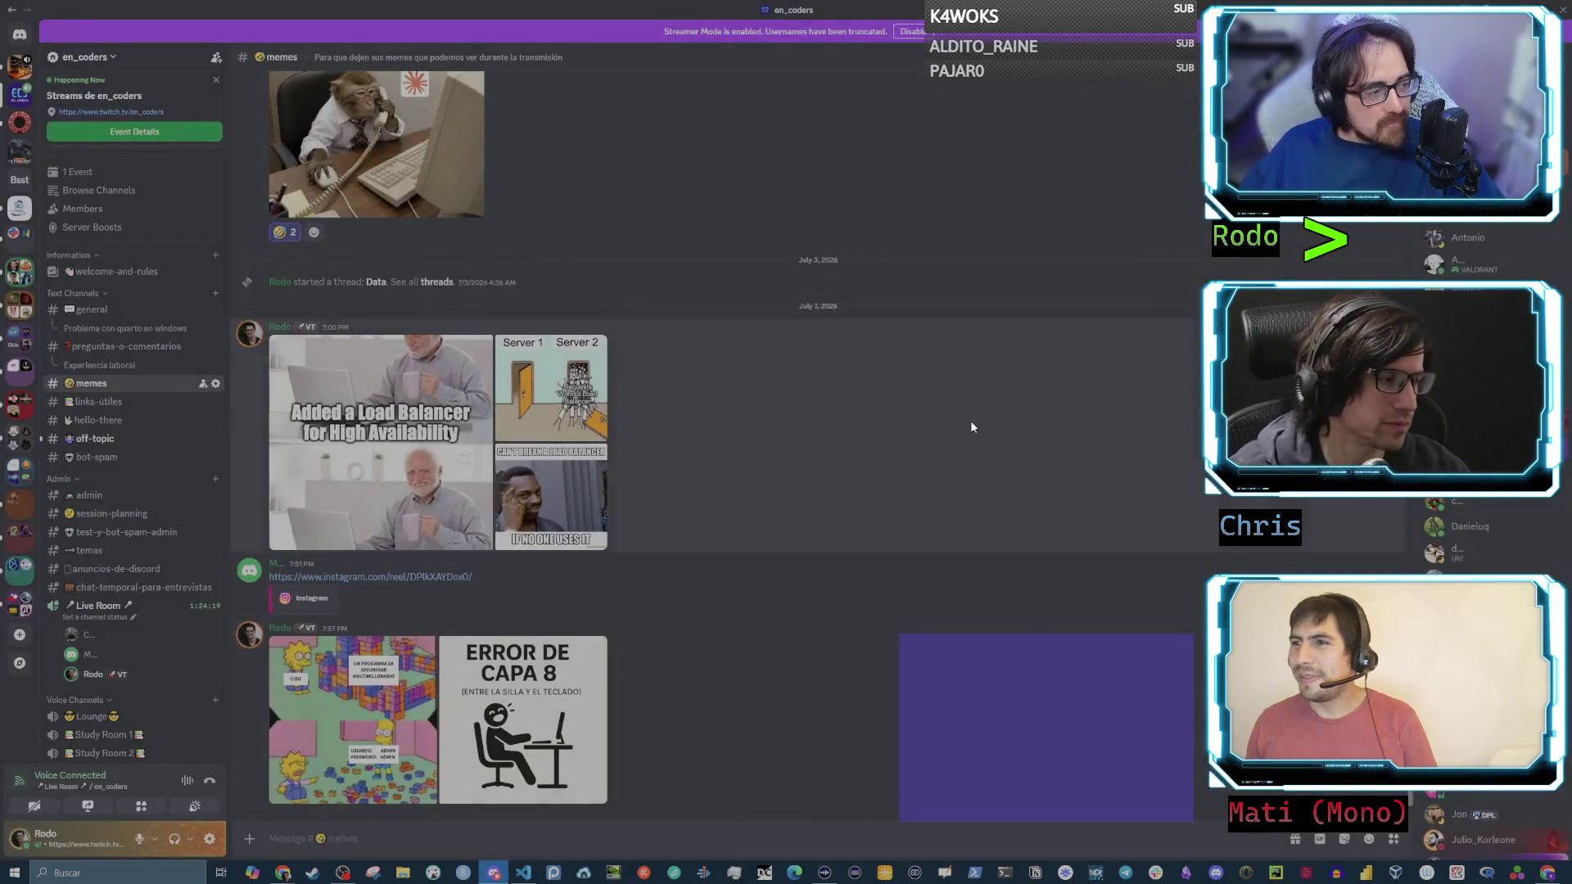
left_click(424, 438)
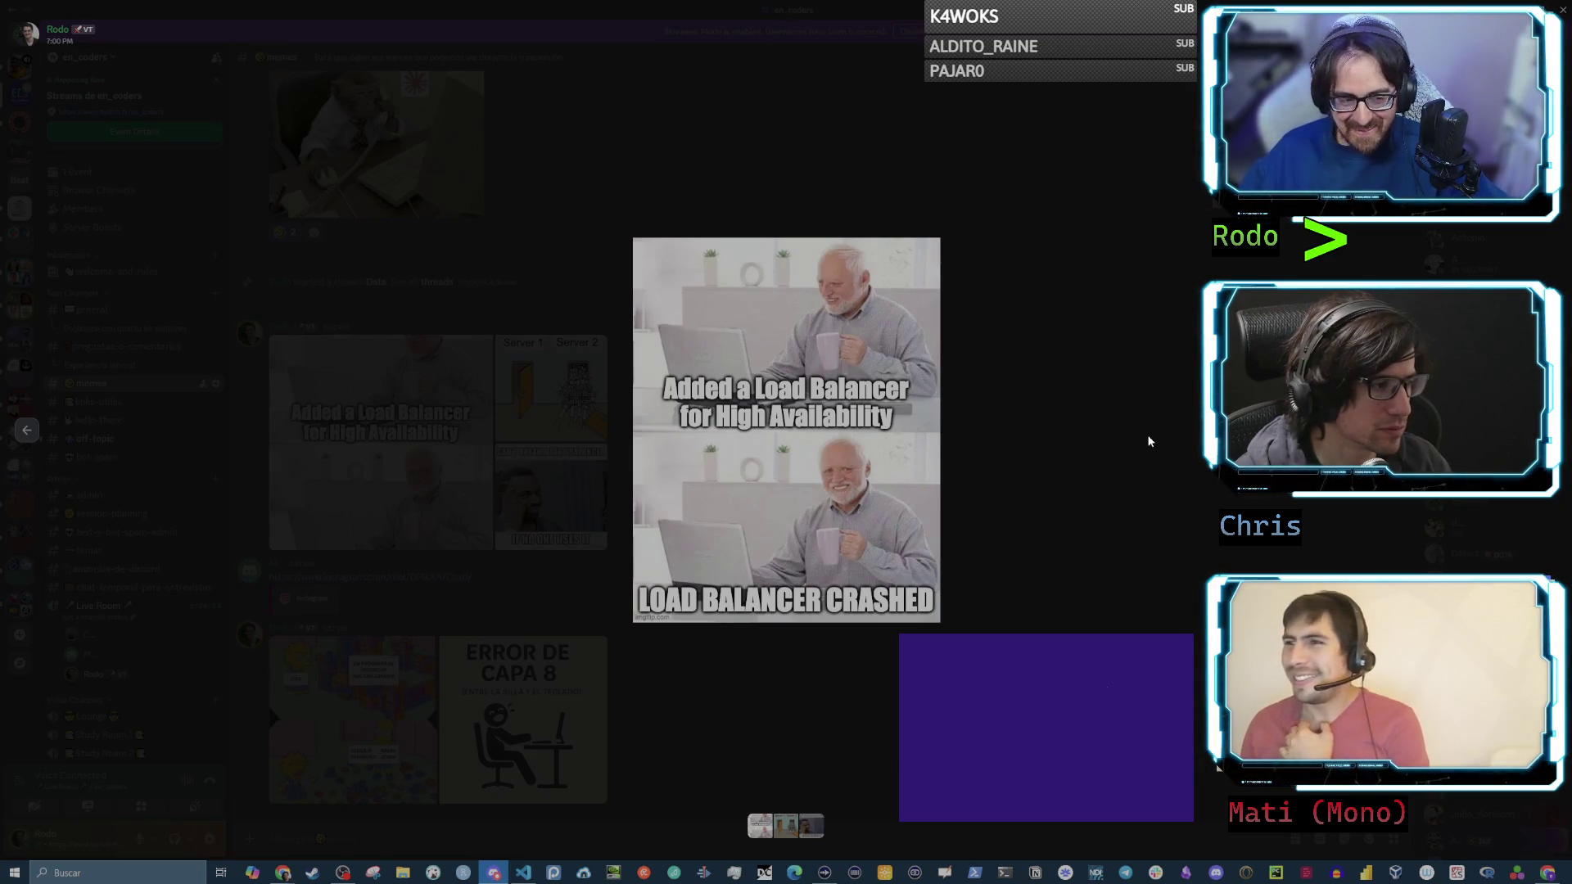
left_click(1162, 463)
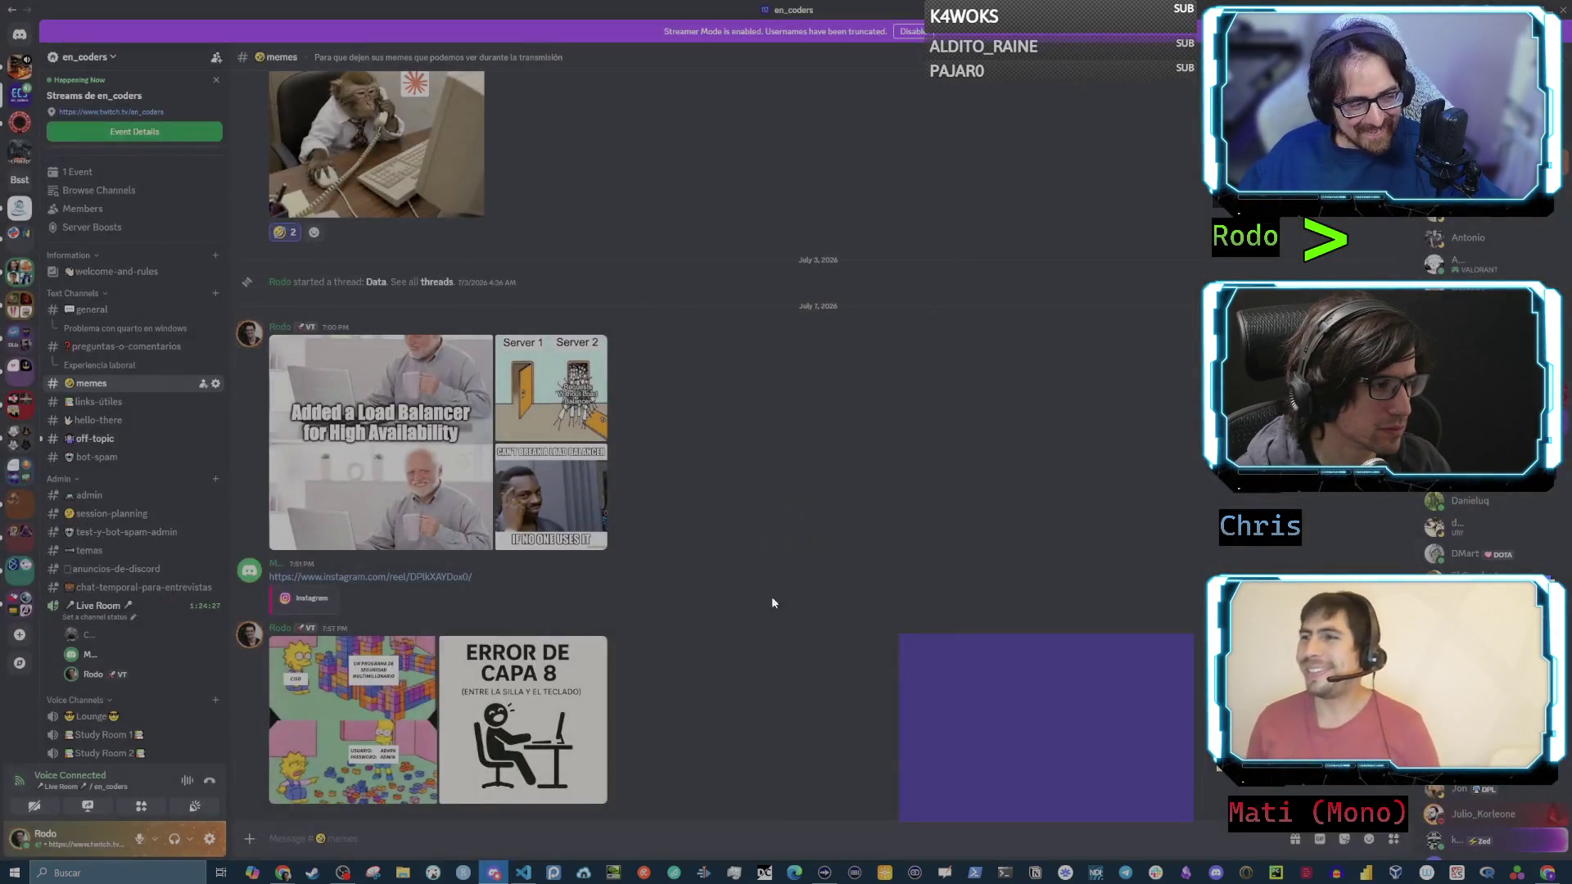
left_click(425, 578)
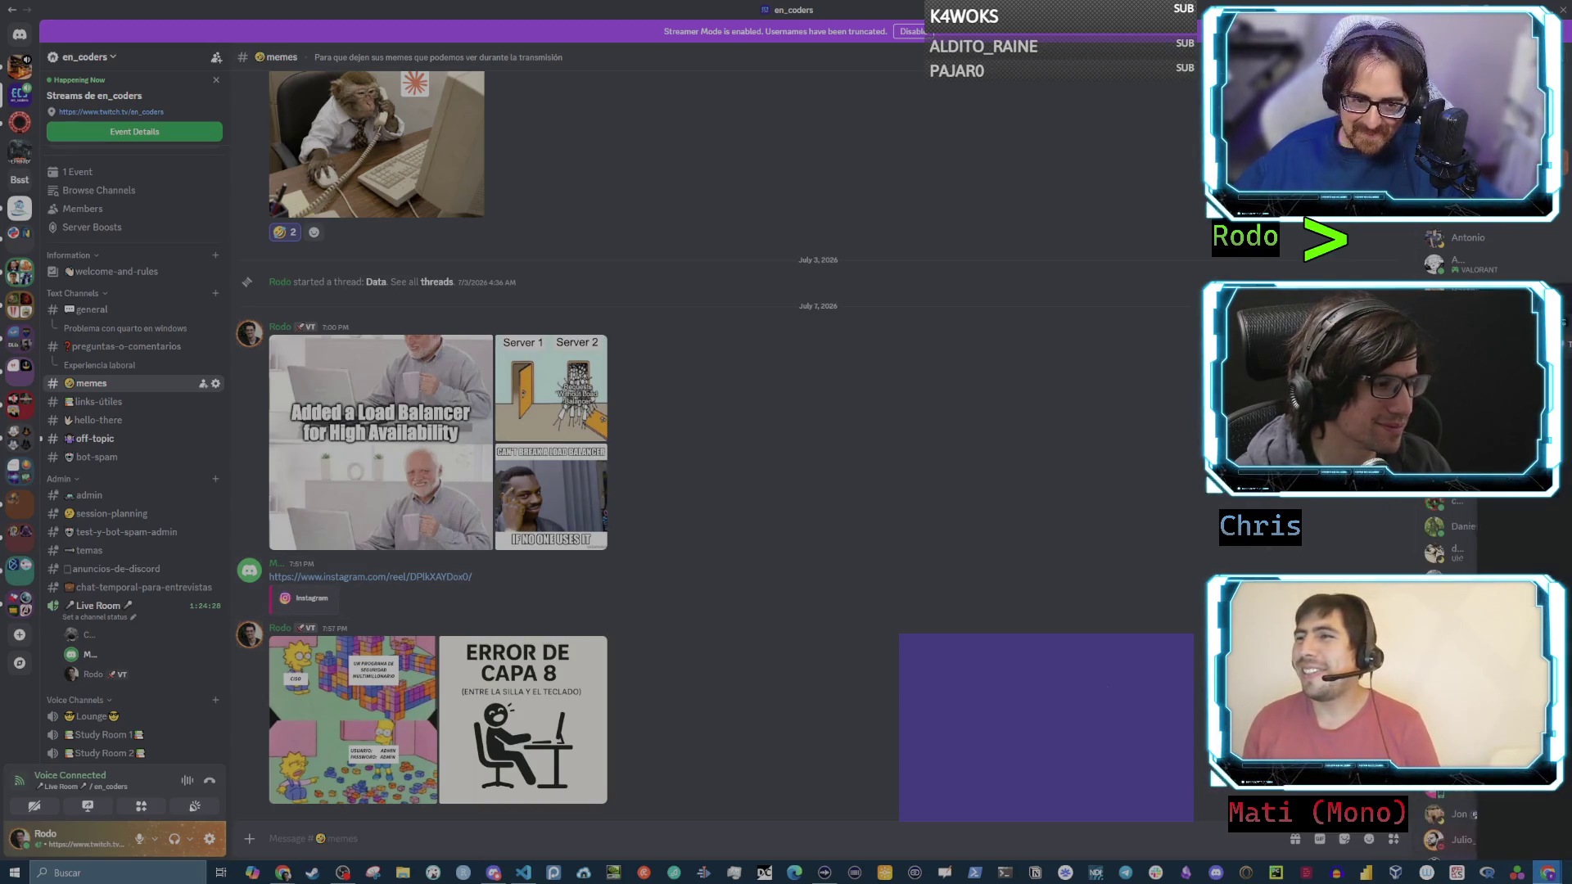
double_click(886, 185)
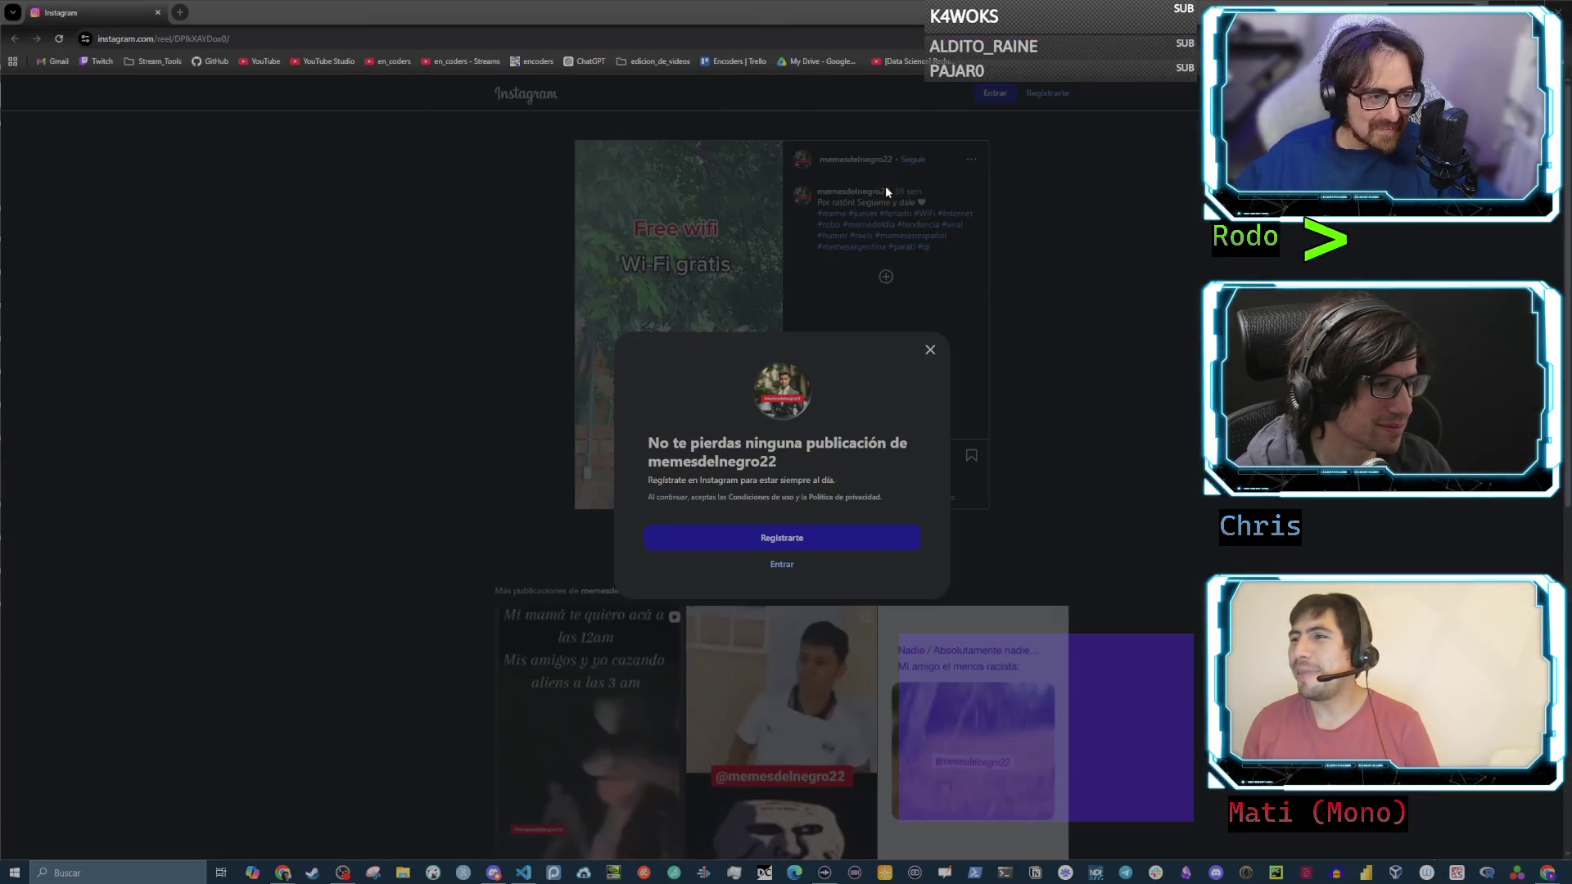
- Dismiss Instagram's sign-up prompt, unmute the Free wifi reel, then Alt+Tab back to Discord
left_click(929, 350)
left_click(768, 495)
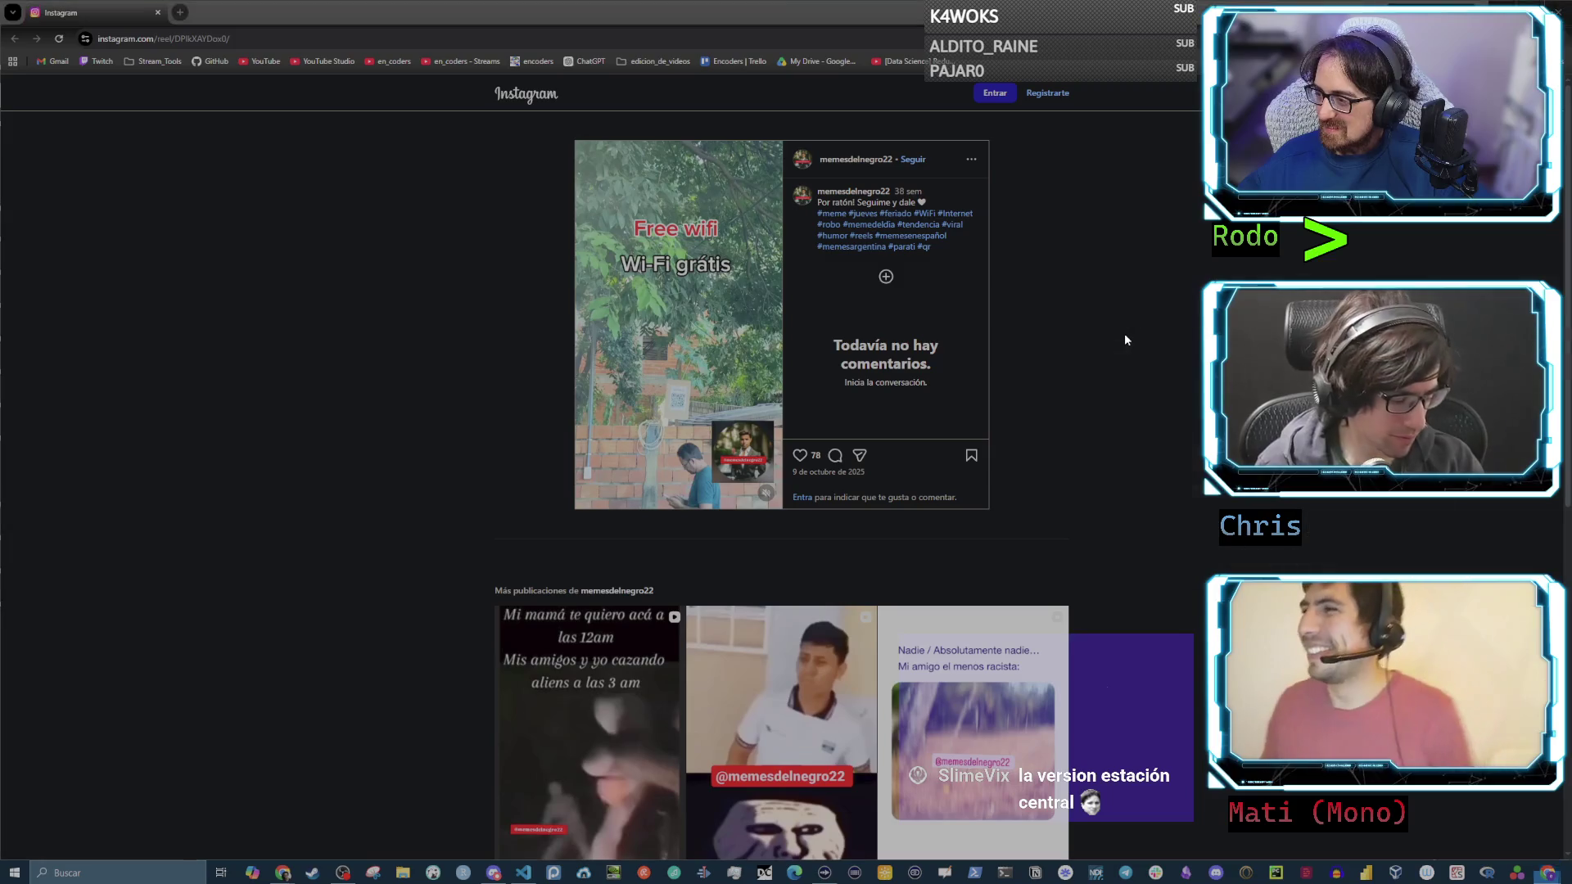
key("alt+Tab")
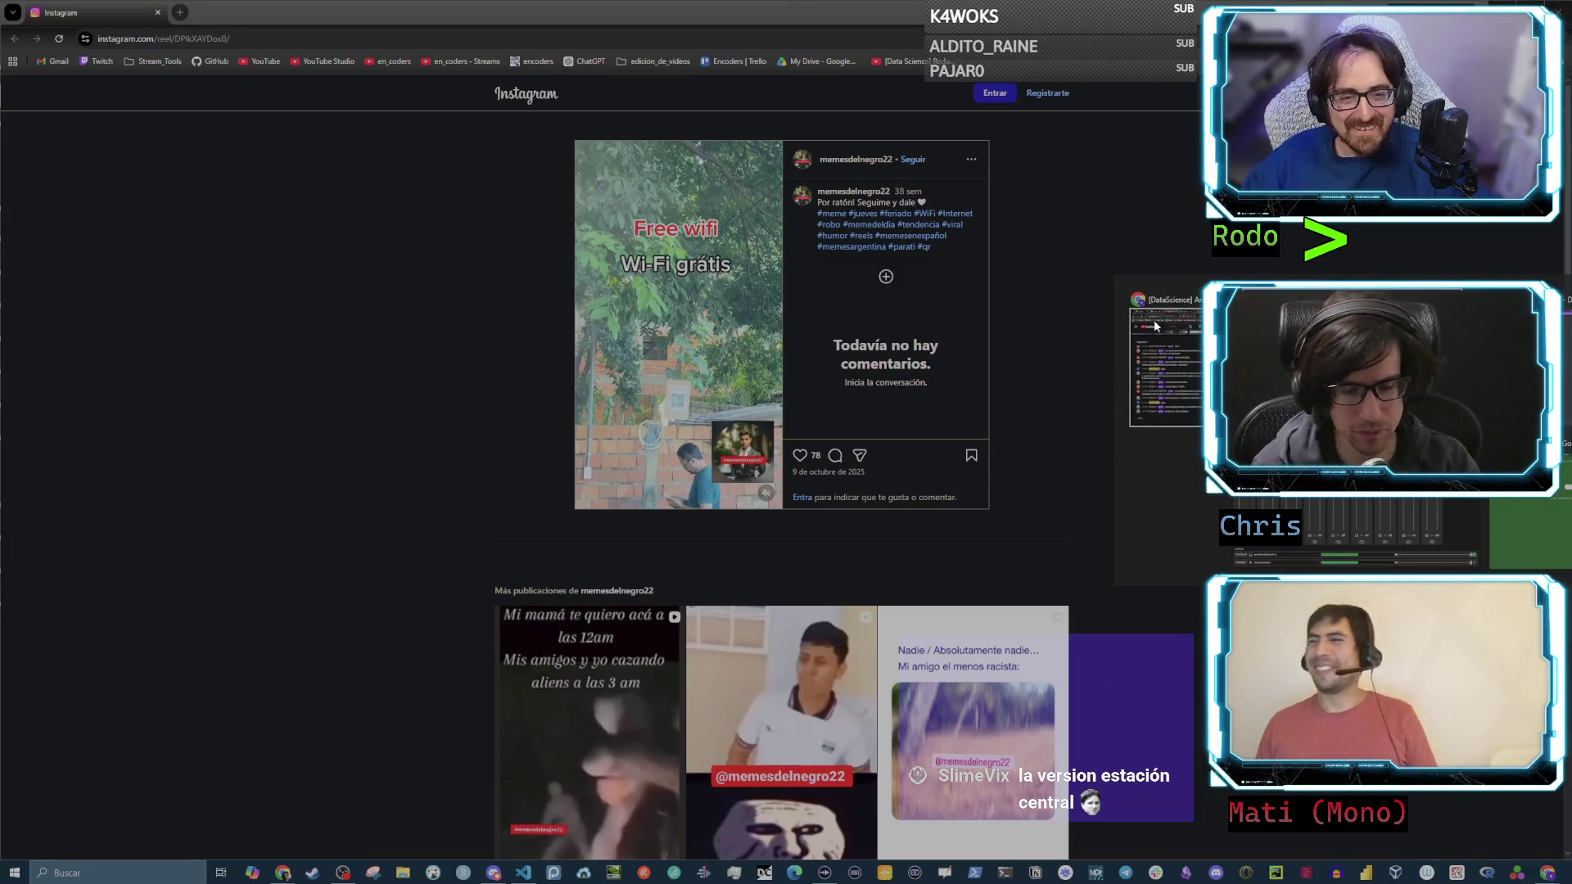
key("alt+Tab")
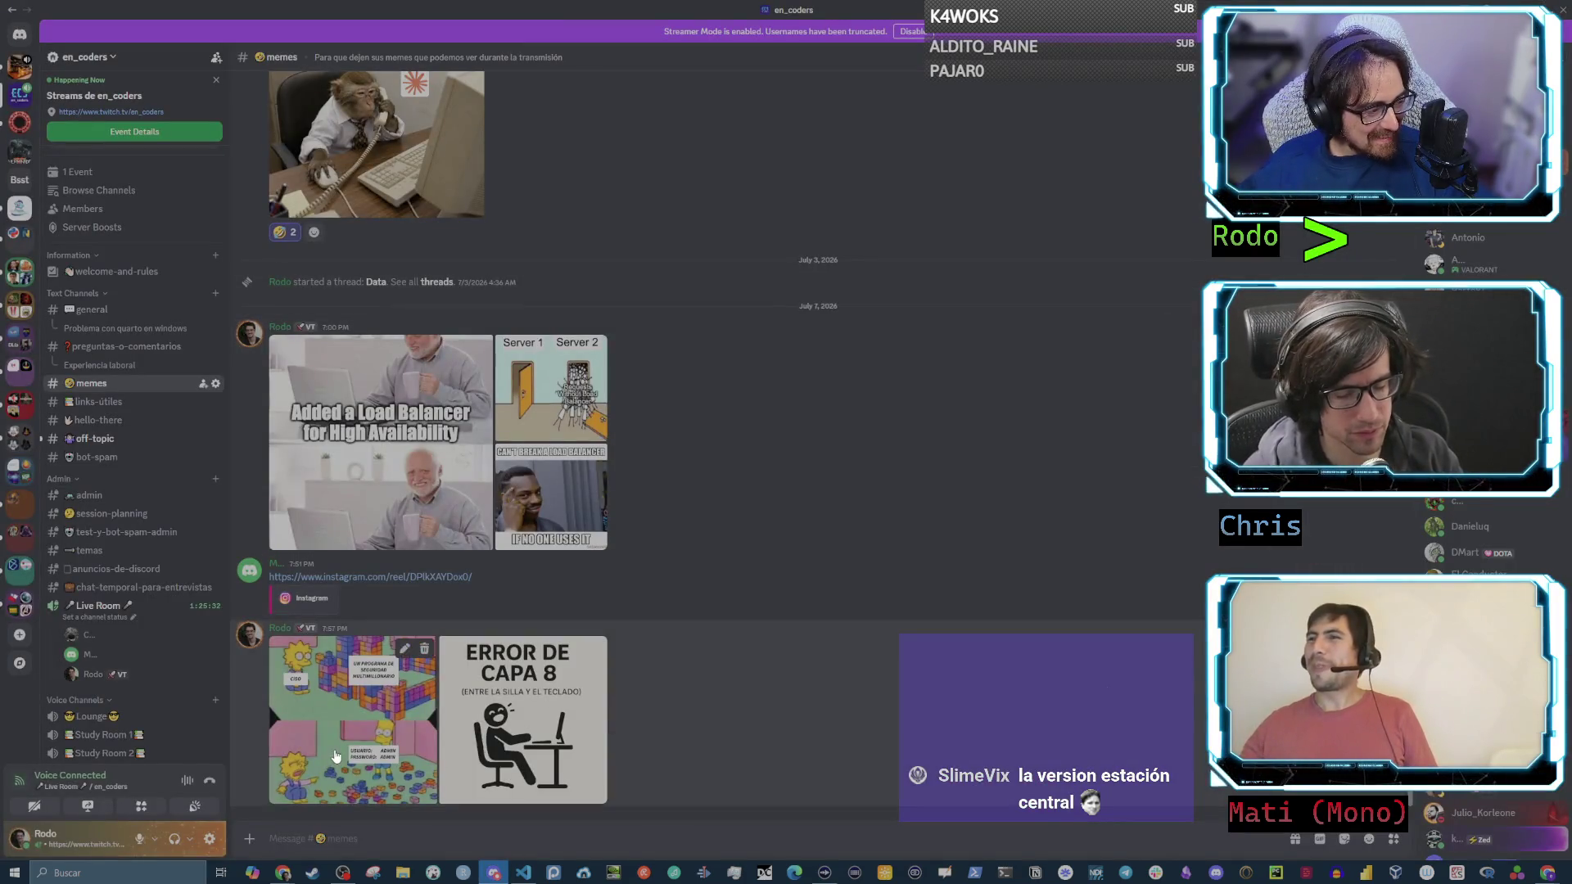
left_click(352, 712)
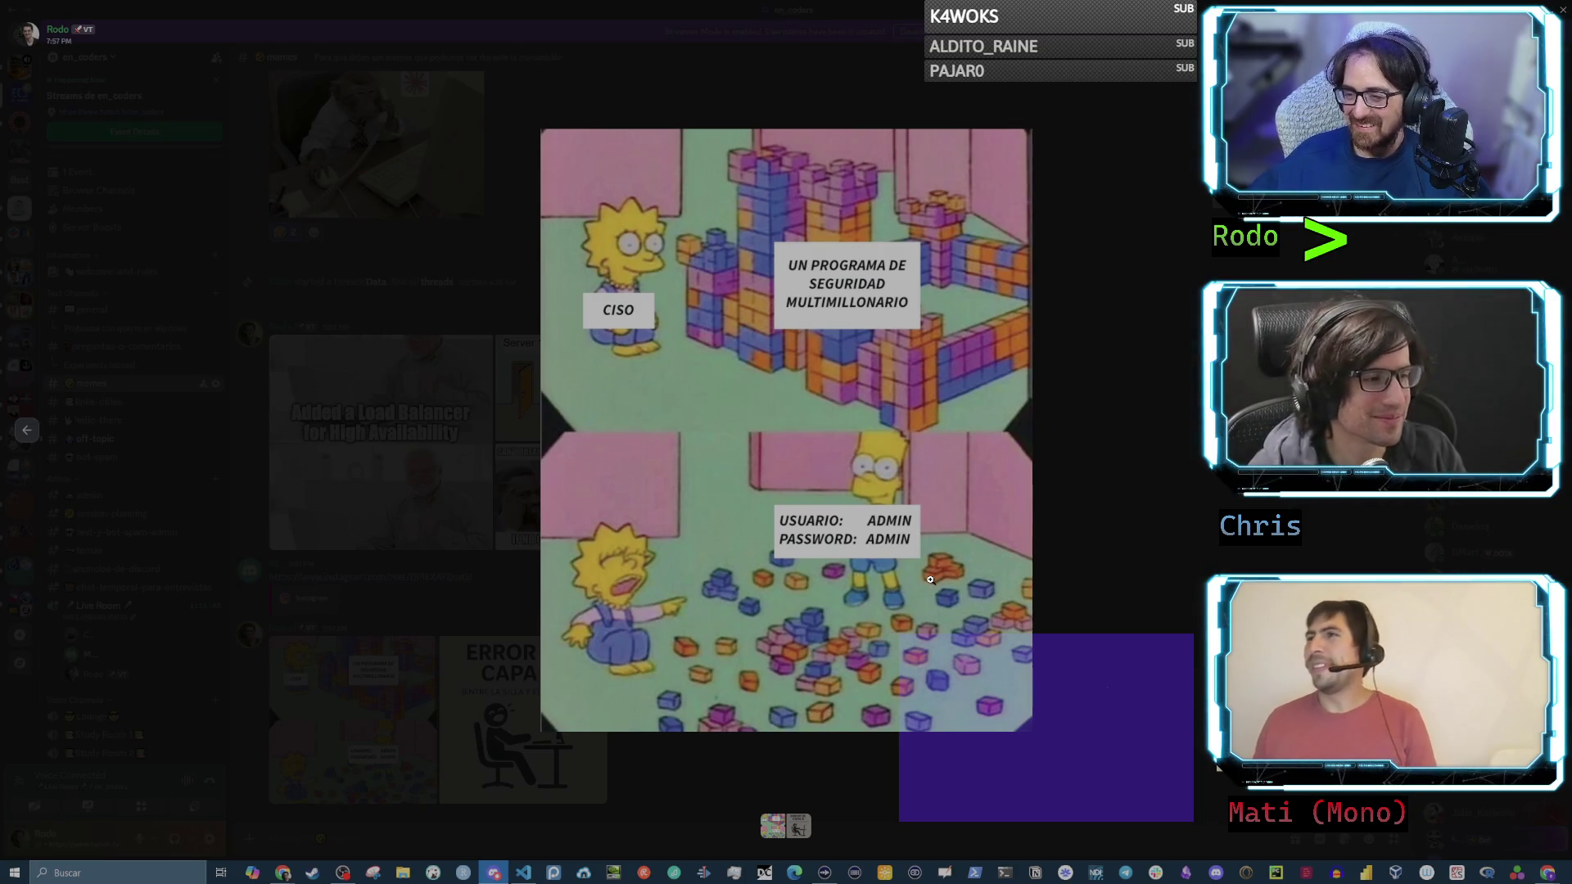
left_click(1154, 583)
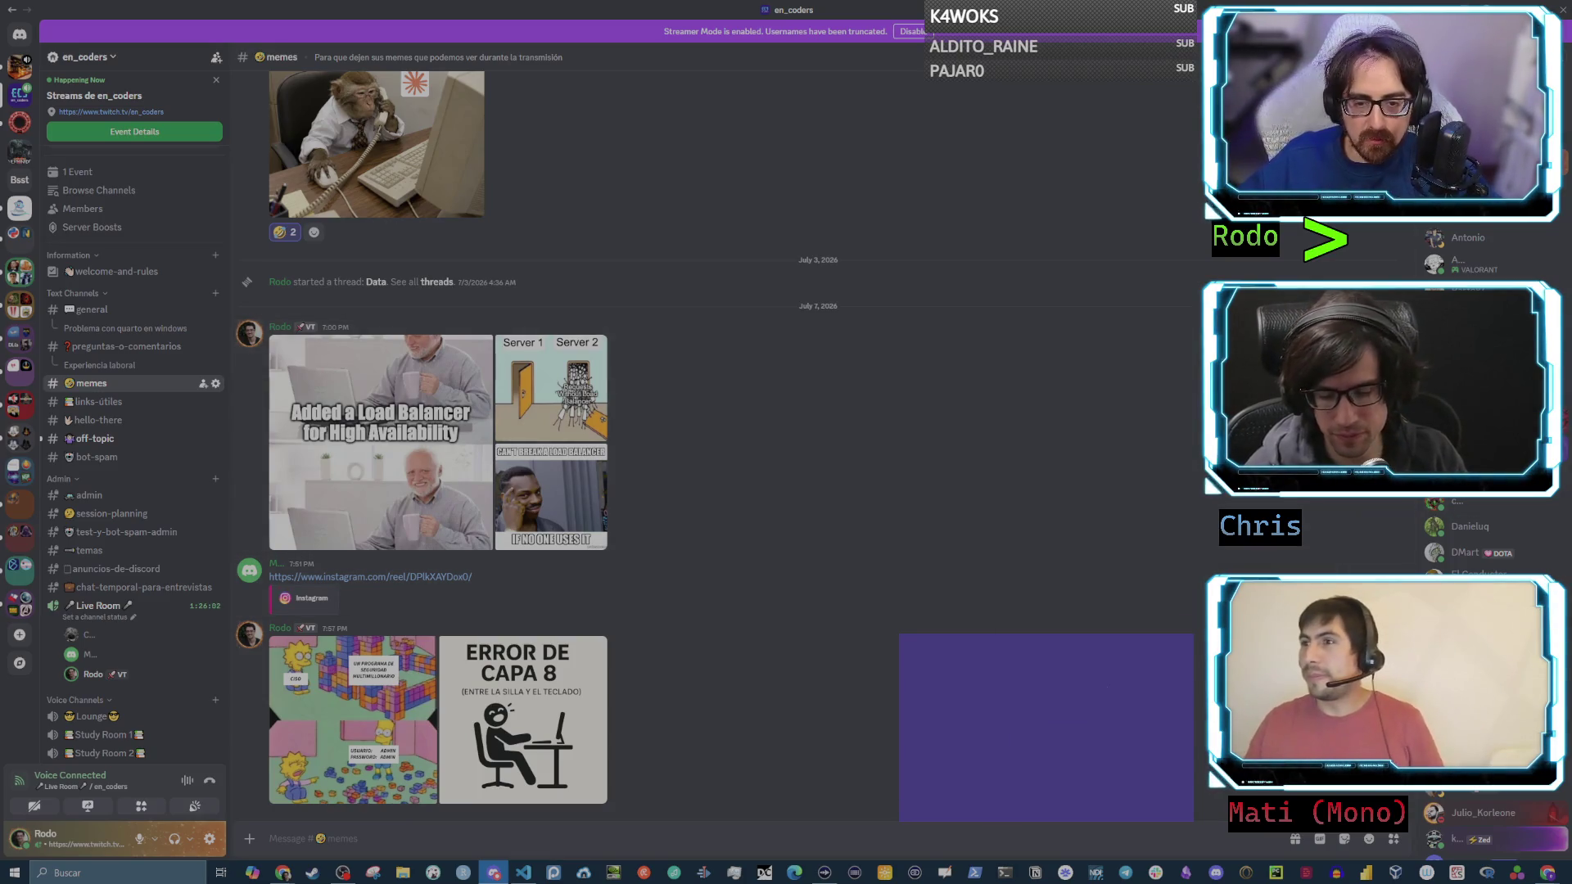
key("alt+Tab")
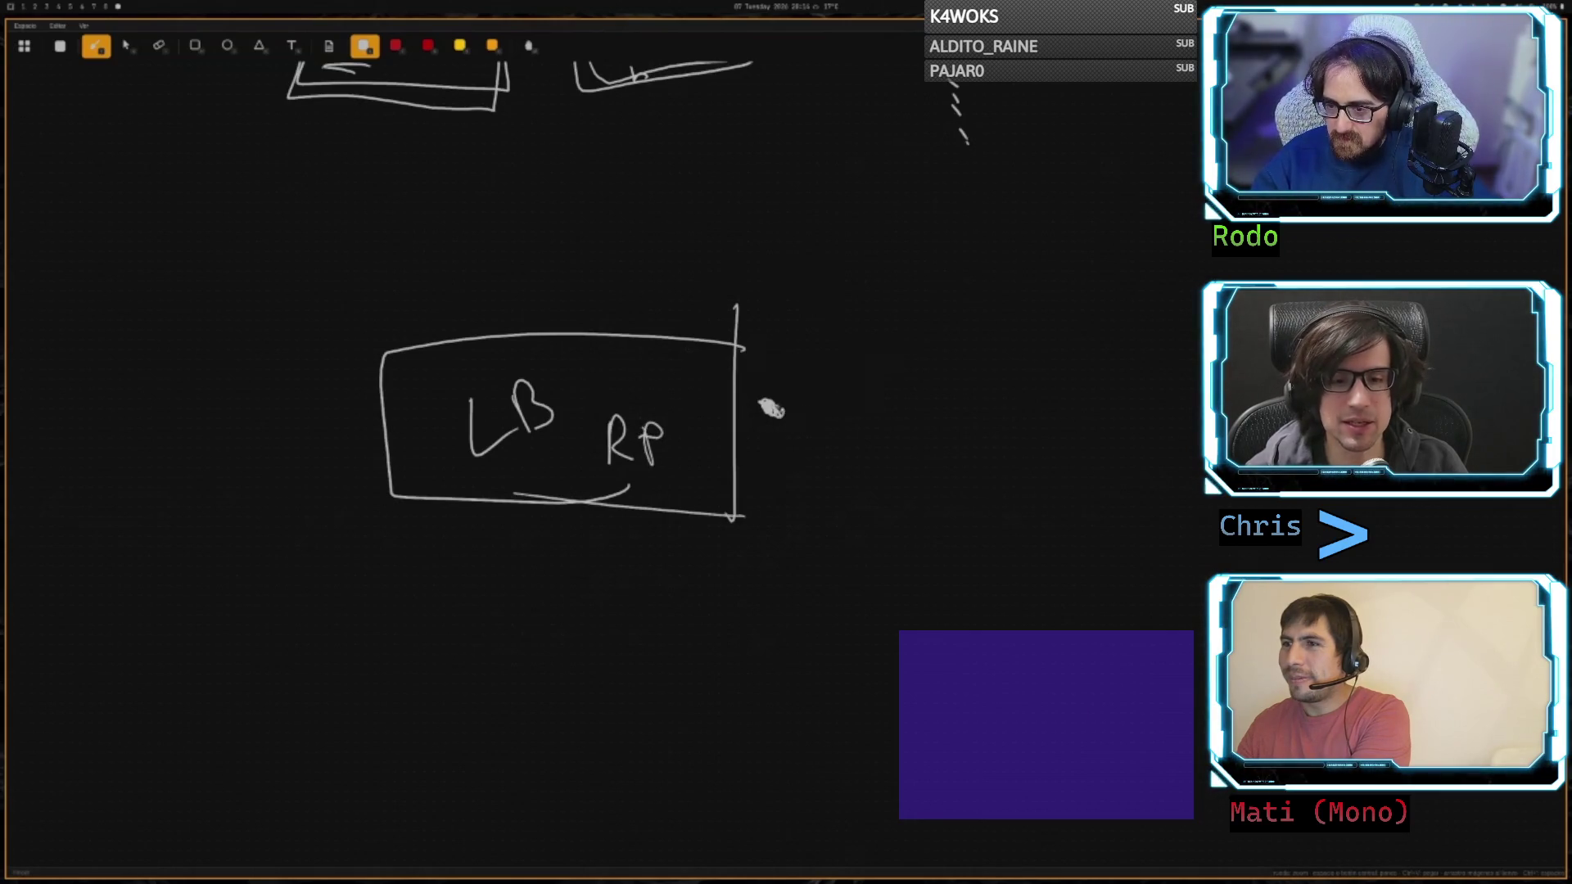
- Draw three arrows branching from the LB box to three small server boxes
mouse_move(769, 407)
left_mouse_down()
mouse_move(818, 314)
mouse_move(921, 297)
left_mouse_up()
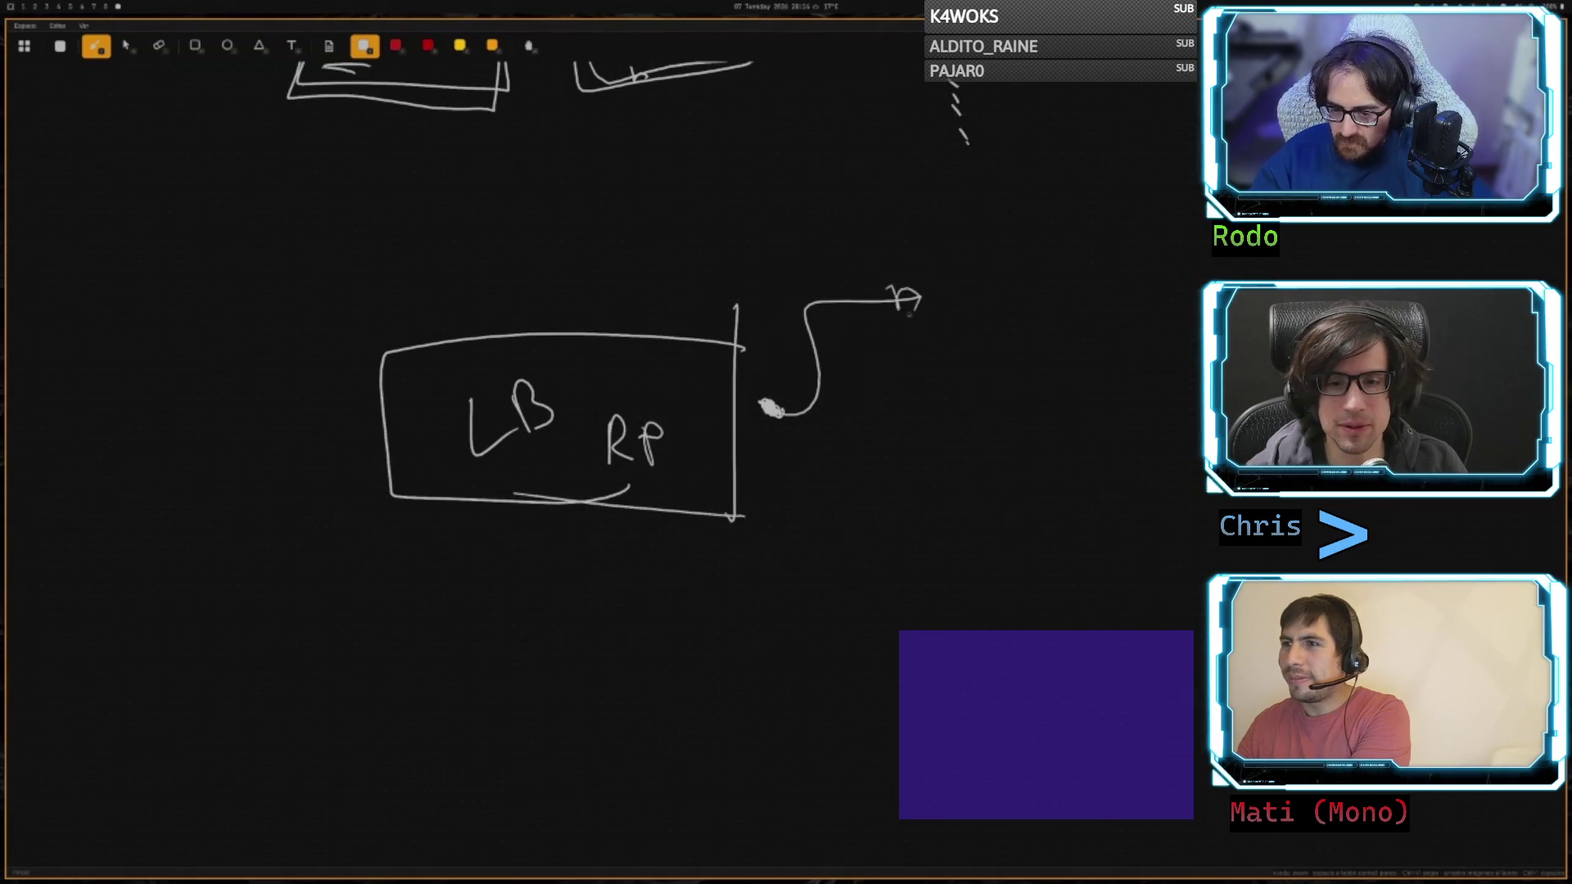
left_click_drag(829, 436, 897, 491)
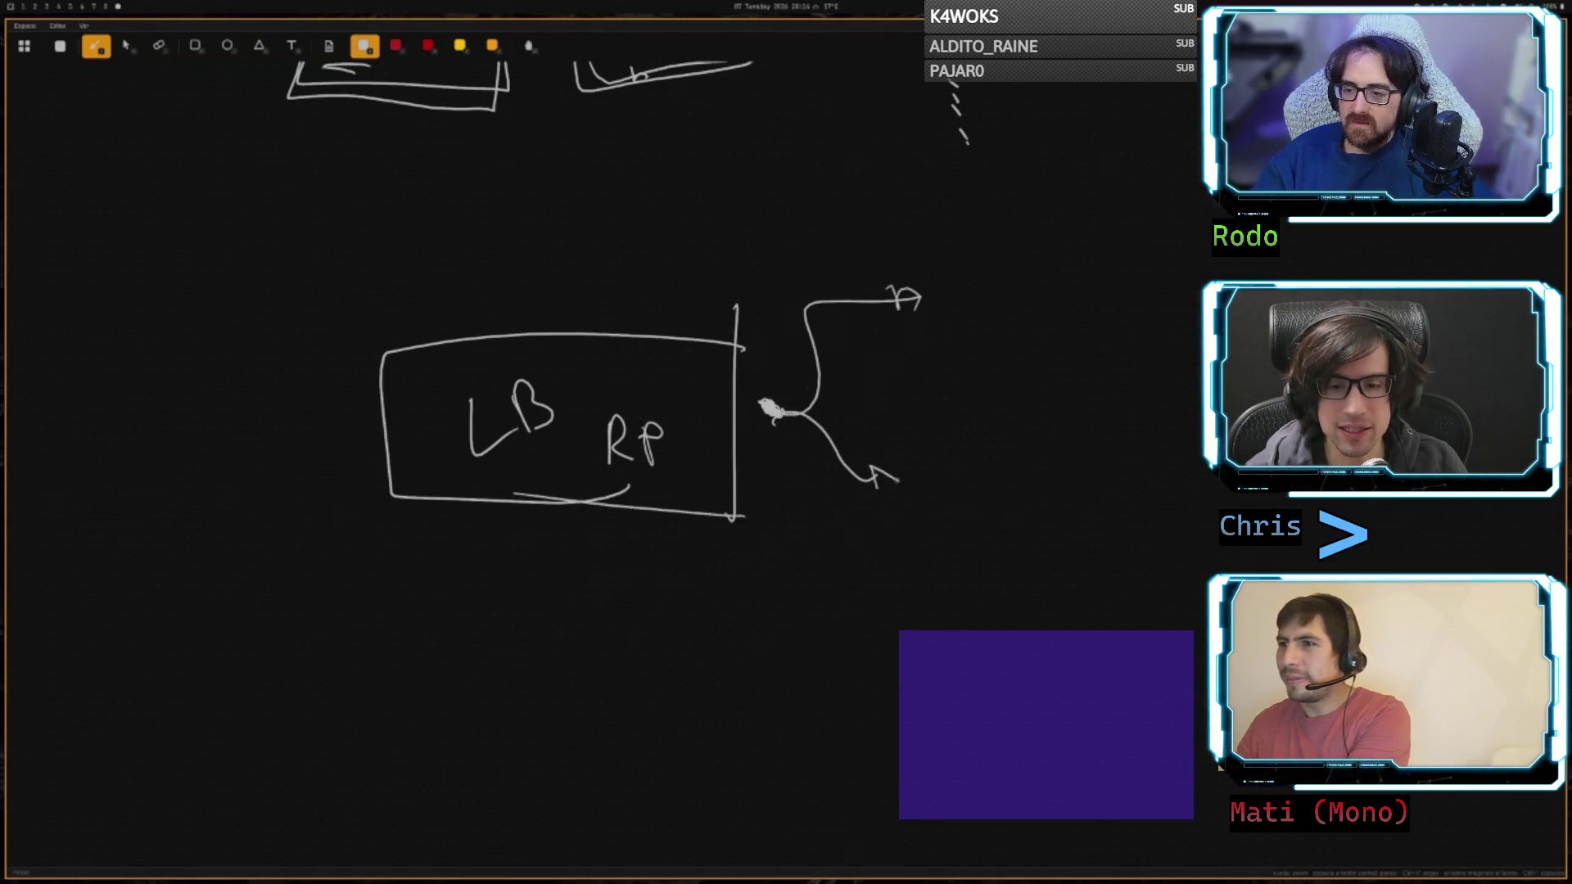
mouse_move(781, 413)
left_mouse_down()
mouse_move(825, 554)
mouse_move(925, 573)
left_mouse_up()
mouse_move(941, 308)
left_mouse_down()
mouse_move(1113, 291)
mouse_move(966, 286)
left_mouse_up()
mouse_move(954, 434)
left_mouse_down()
mouse_move(1078, 478)
mouse_move(958, 448)
left_mouse_up()
mouse_move(965, 549)
left_mouse_down()
mouse_move(969, 585)
mouse_move(1117, 565)
mouse_move(1056, 532)
mouse_move(956, 554)
left_mouse_up()
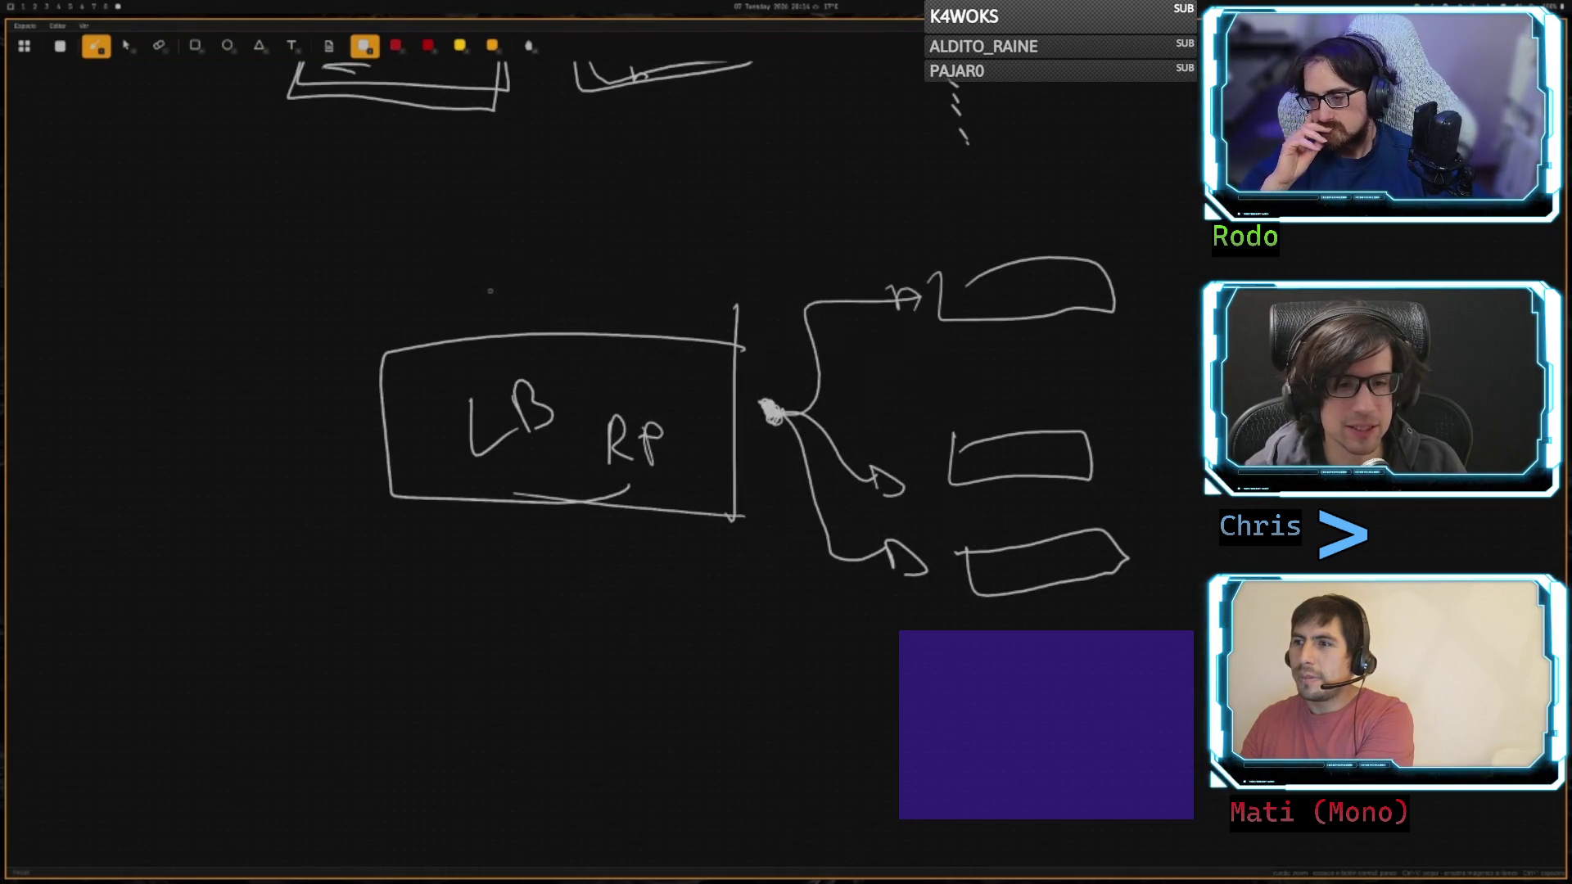
- Handwrite the two-word heading above the LB box
left_click_drag(437, 231, 435, 244)
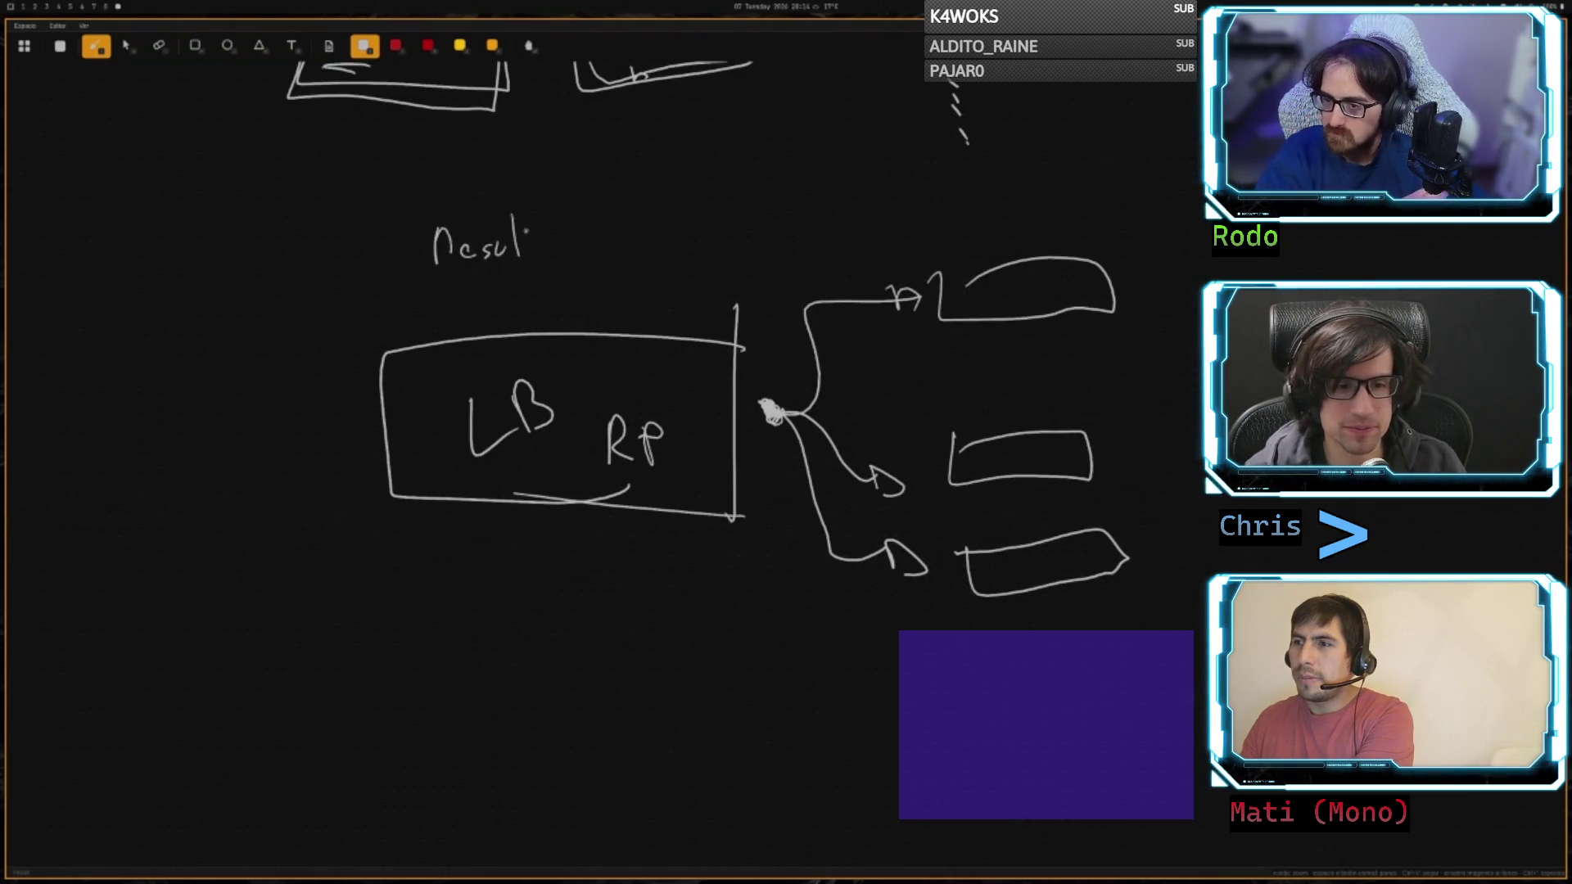
left_click_drag(538, 246, 558, 239)
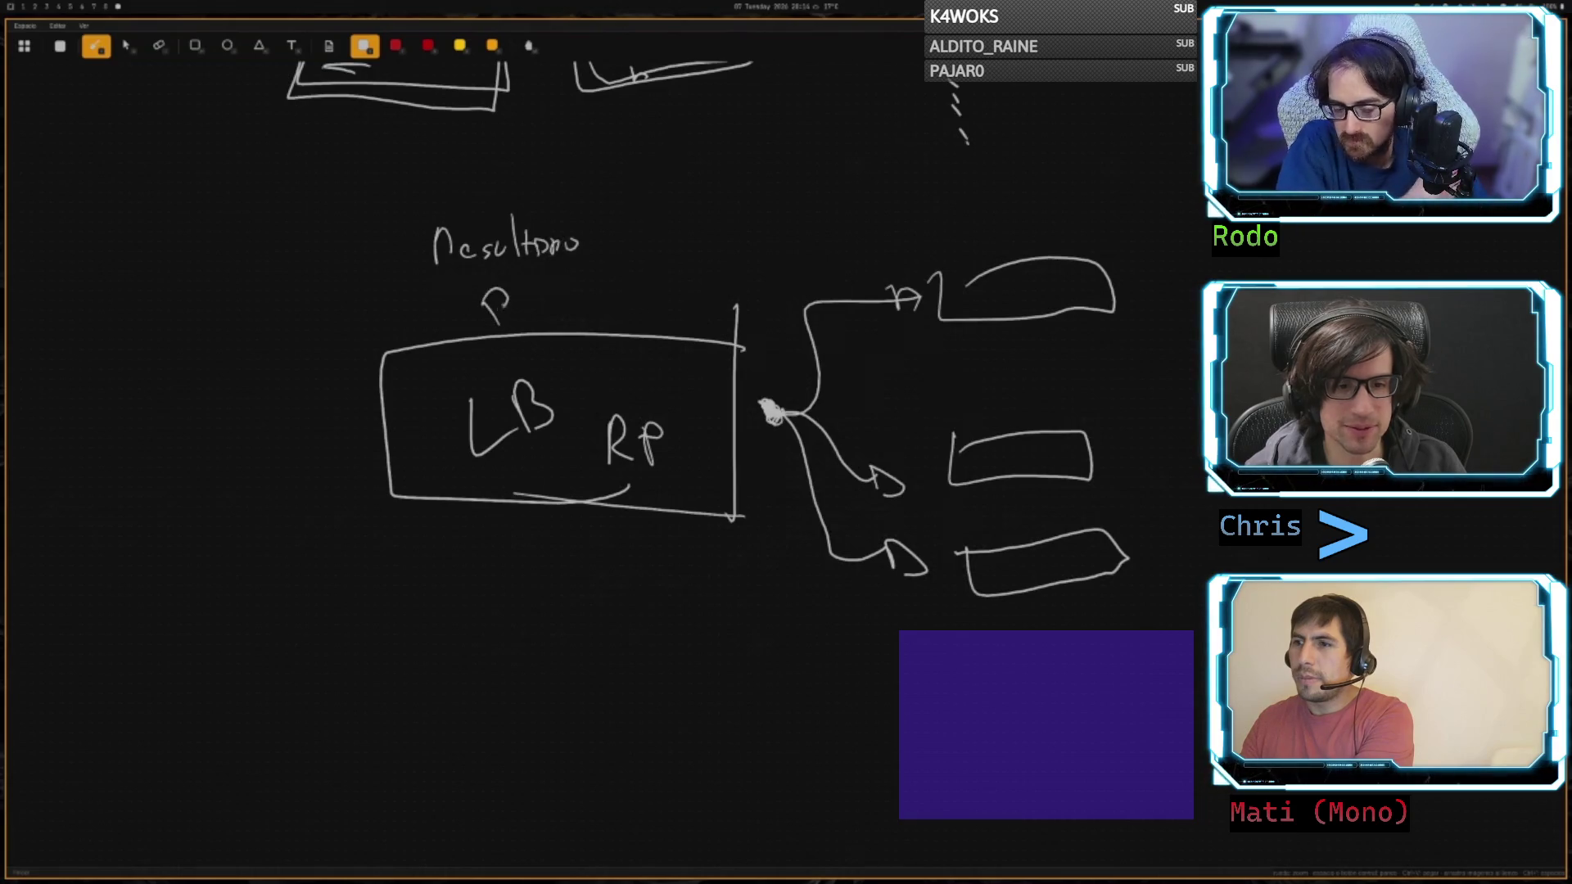
left_click_drag(531, 304, 548, 304)
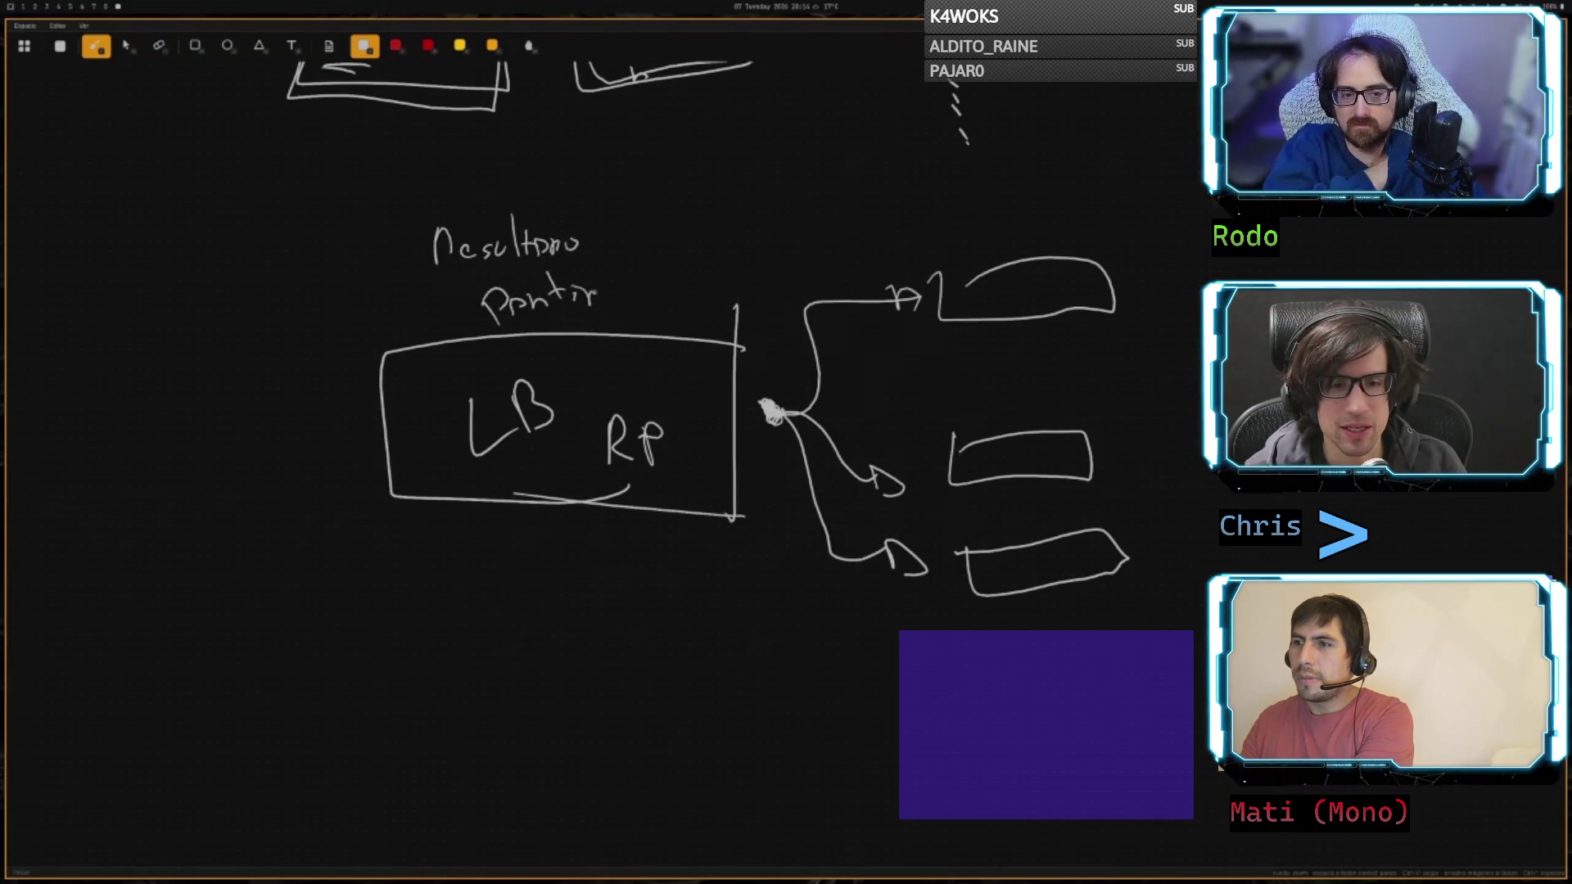
left_click_drag(593, 288, 596, 303)
left_click_drag(612, 291, 611, 292)
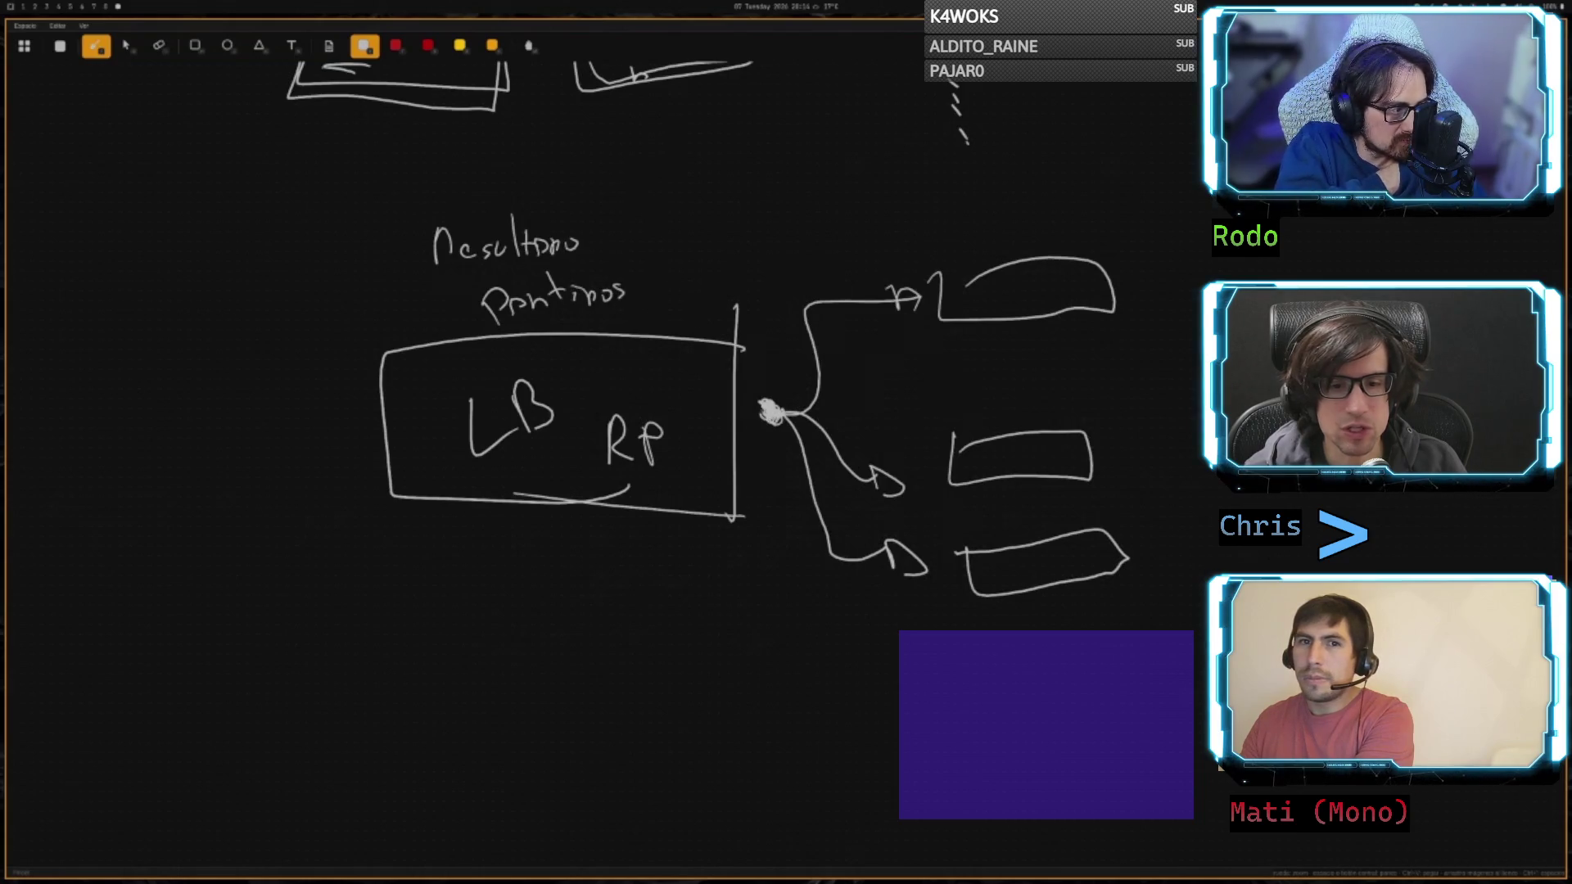
- Write a short label under each of the top, middle and bottom server boxes
left_click_drag(1015, 336, 1055, 352)
mouse_move(1012, 487)
left_mouse_down()
mouse_move(1012, 502)
mouse_move(1038, 490)
left_mouse_up()
mouse_move(1042, 599)
left_mouse_down()
mouse_move(1100, 615)
mouse_move(1167, 602)
left_mouse_up()
mouse_move(1068, 472)
left_mouse_down()
mouse_move(1061, 506)
mouse_move(1109, 493)
left_mouse_up()
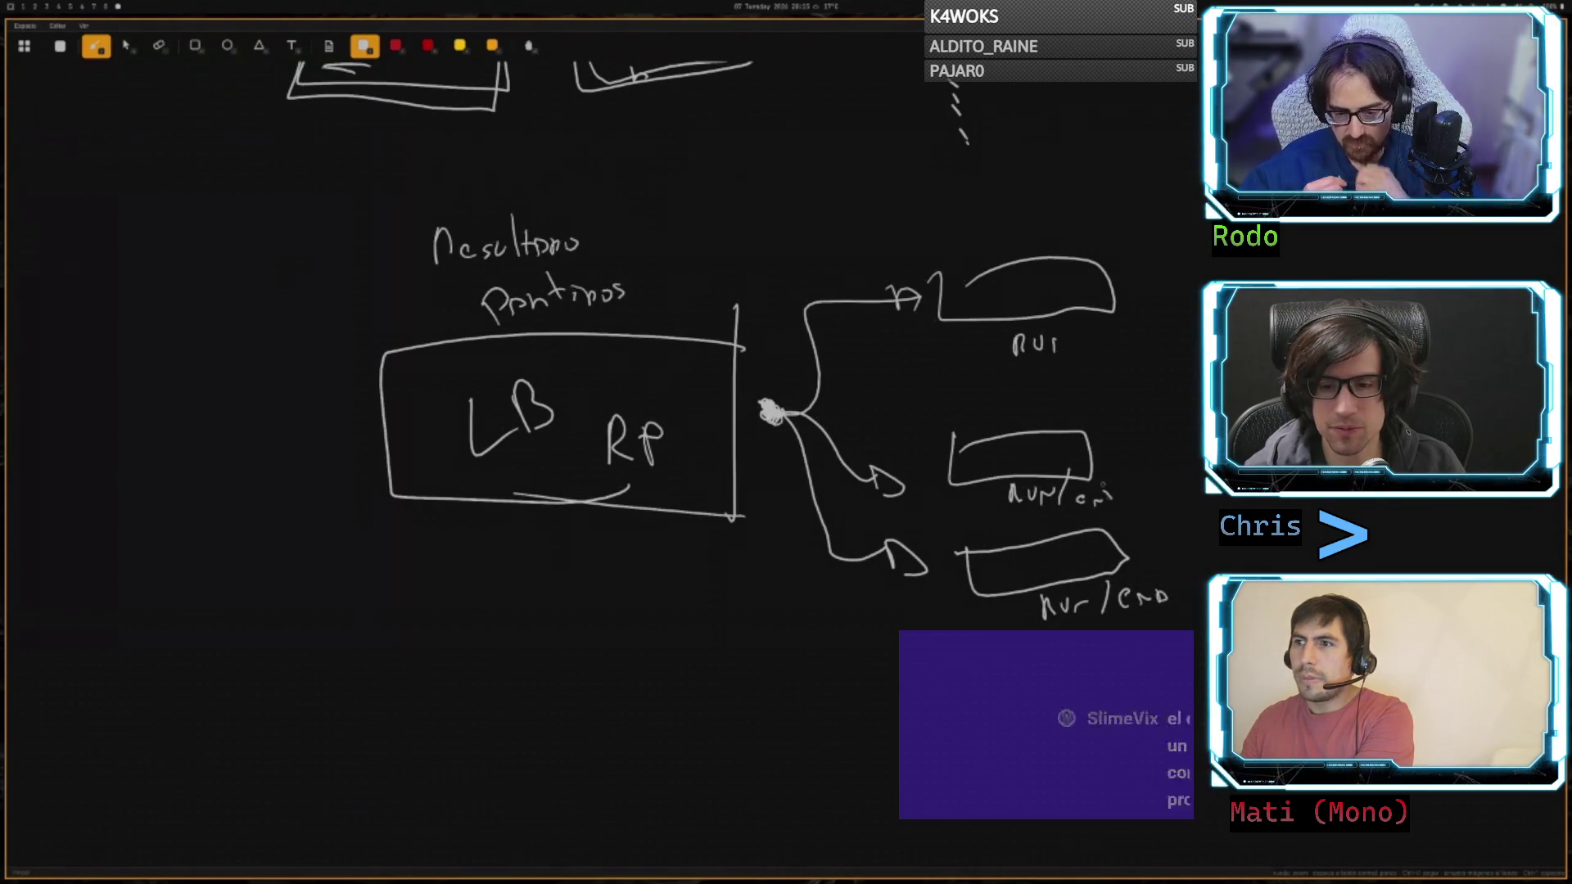
left_click_drag(1077, 331, 1066, 370)
mouse_move(1091, 354)
left_mouse_down()
mouse_move(1083, 369)
mouse_move(1114, 350)
mouse_move(1131, 364)
left_mouse_up()
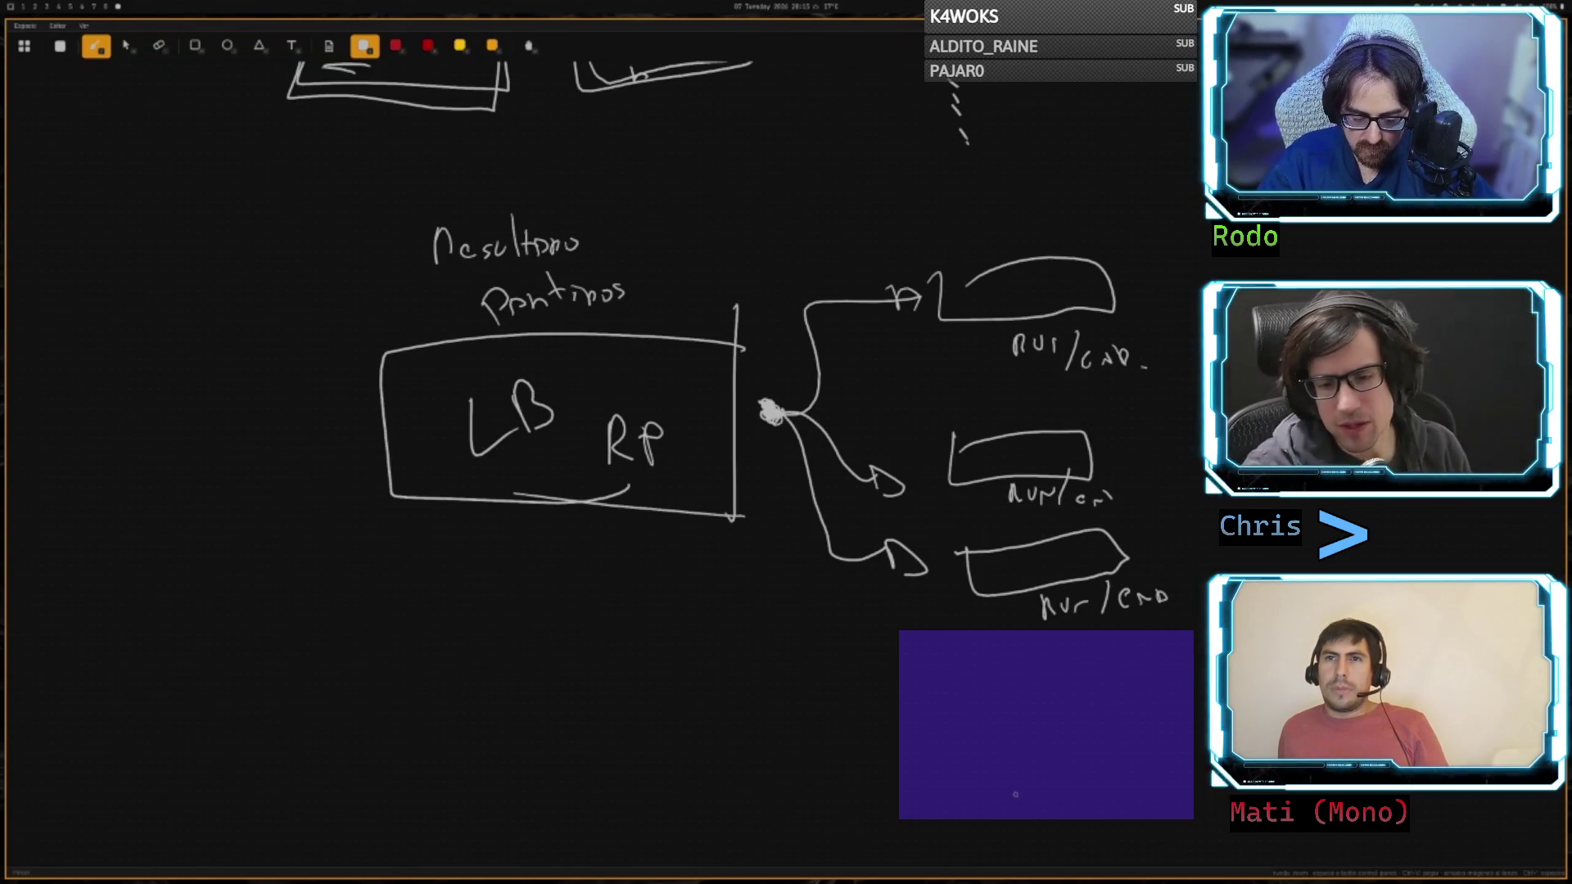
- Thicken the dot where the load balancer's arrows branch, then bring the VPN-to-WiFi sketch into view
scroll(766, 496, "down", 2)
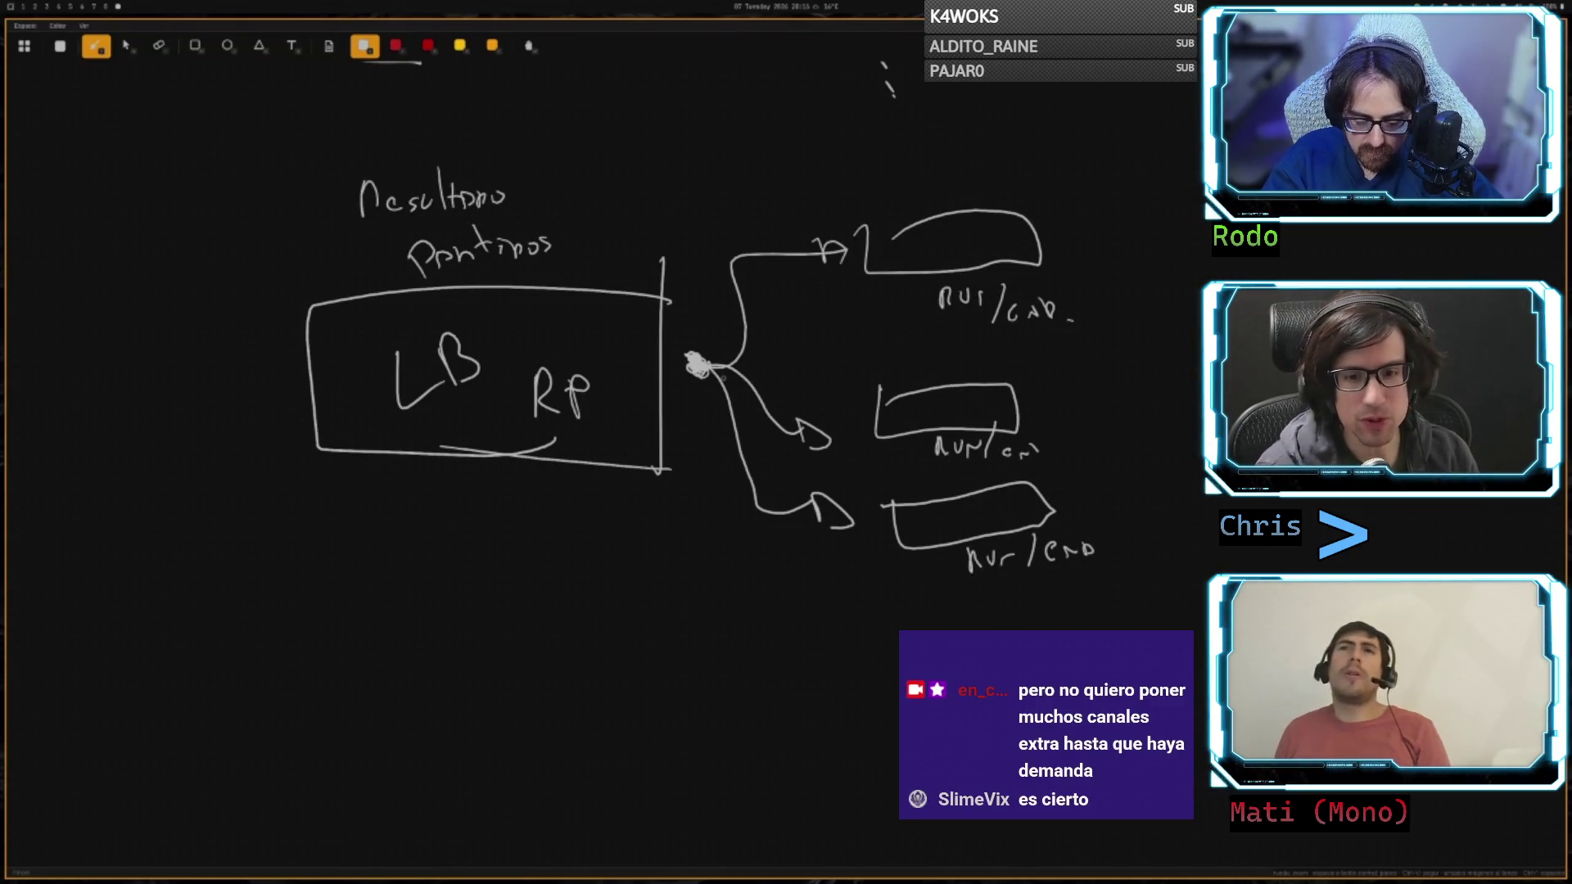
left_click_drag(693, 362, 697, 353)
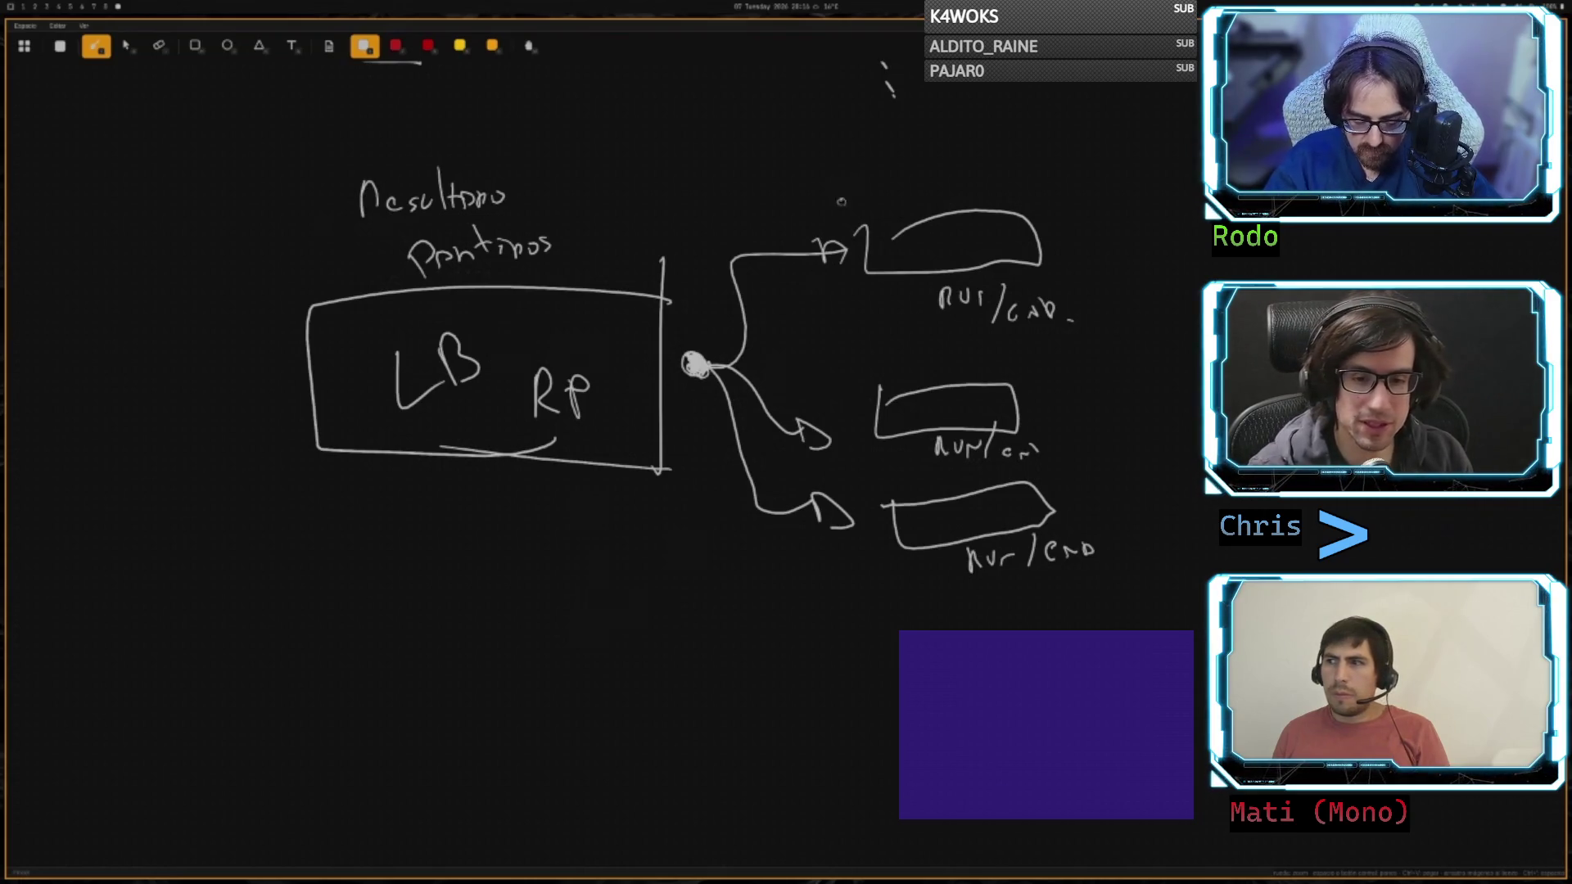
scroll(714, 354, "up", 5)
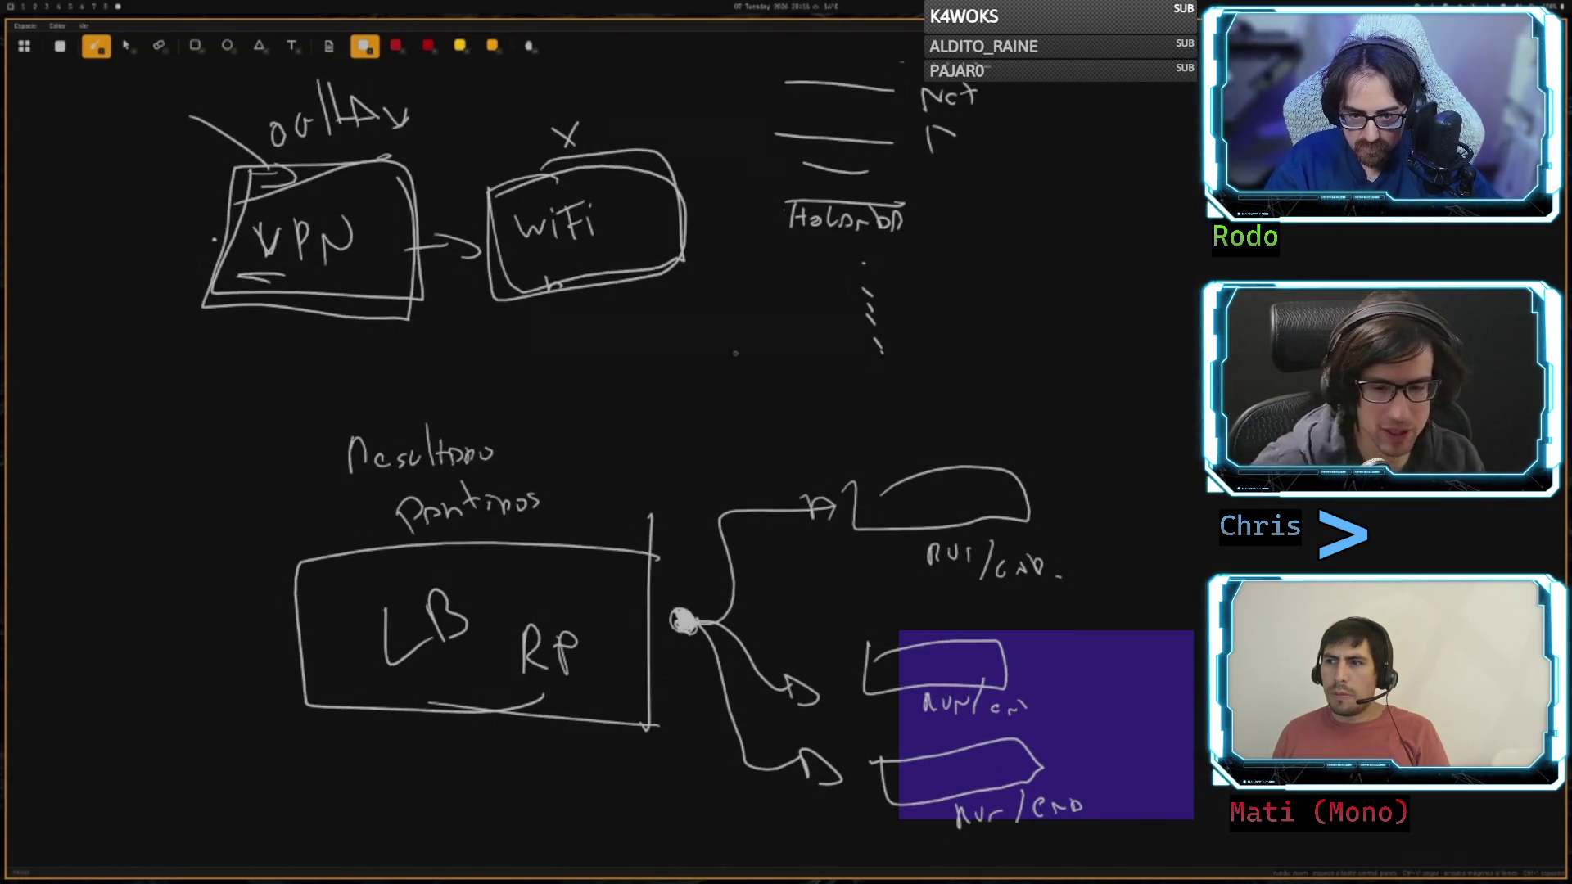
- Draw a box labelled LAMBDA, cross it out, and draw a new box below it
mouse_move(747, 319)
left_mouse_down()
mouse_move(807, 350)
mouse_move(859, 293)
mouse_move(737, 314)
mouse_move(828, 332)
mouse_move(841, 303)
left_mouse_up()
left_click_drag(841, 303, 852, 326)
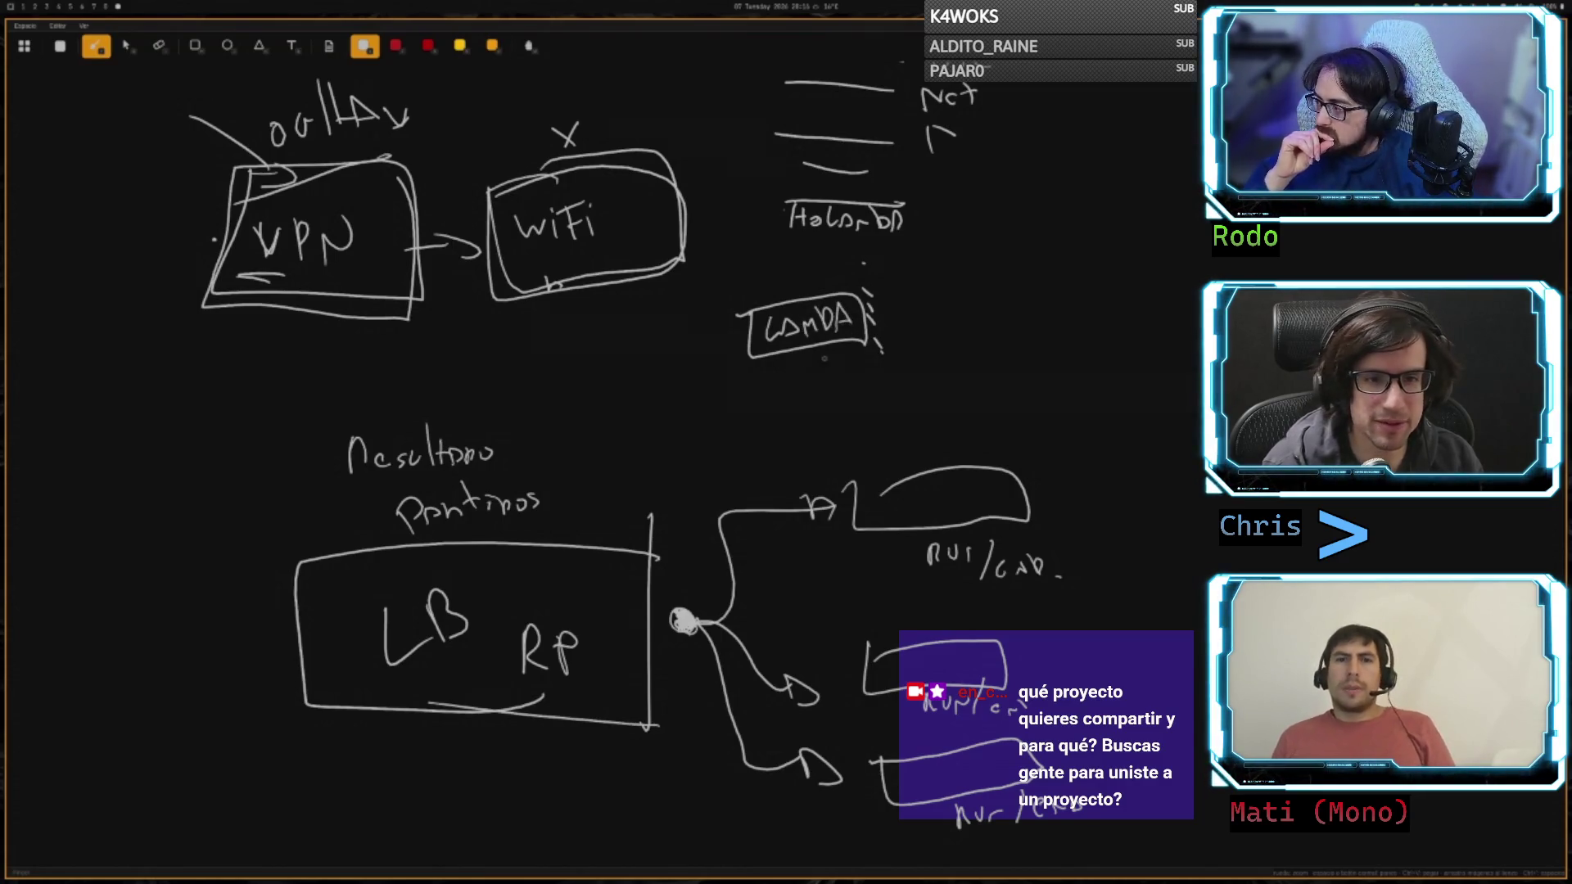
left_click_drag(785, 328, 857, 311)
left_click_drag(725, 313, 859, 329)
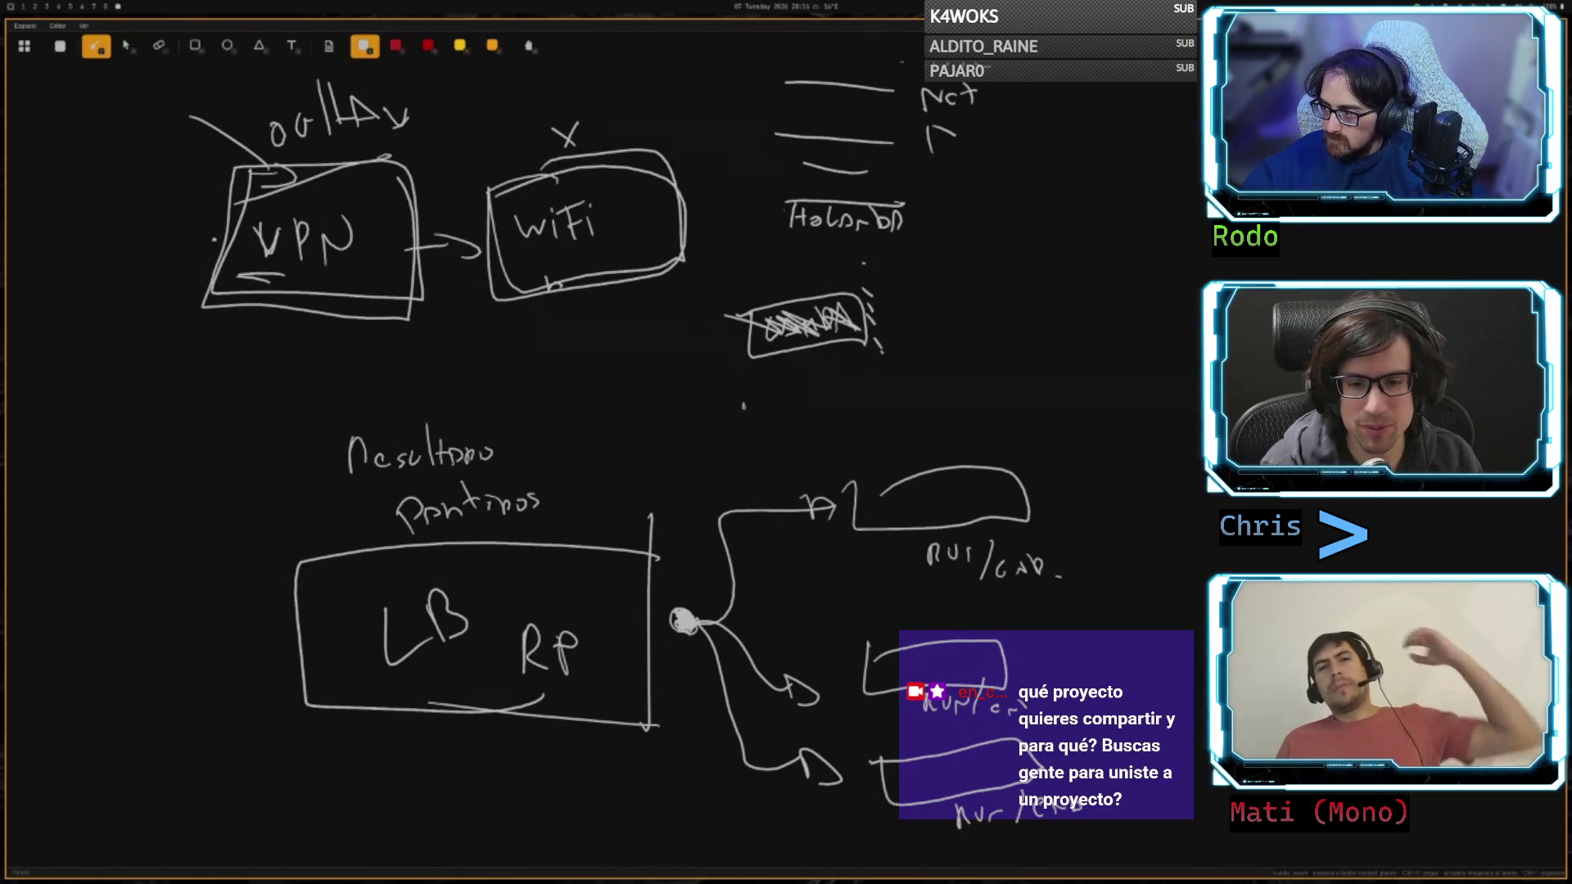
mouse_move(745, 404)
left_mouse_down()
mouse_move(771, 432)
mouse_move(860, 402)
left_mouse_up()
- Label the new box servidor and draw an arrow into it labelled request, with a word beneath
left_click_drag(865, 412, 888, 416)
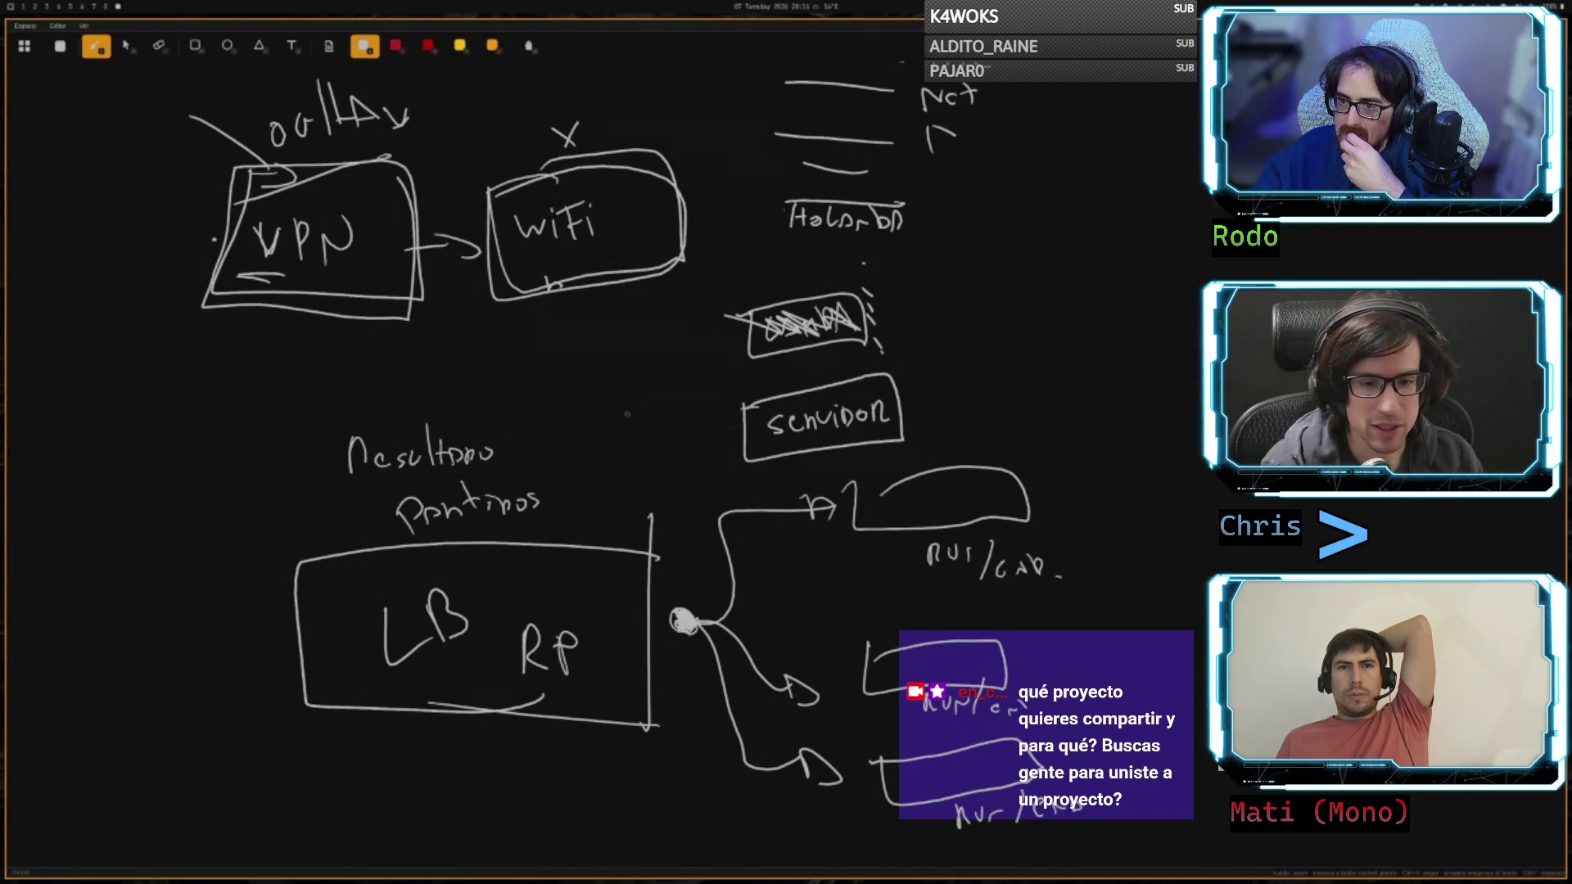
left_click_drag(591, 427, 729, 445)
mouse_move(591, 372)
left_mouse_down()
mouse_move(612, 399)
mouse_move(686, 378)
left_mouse_up()
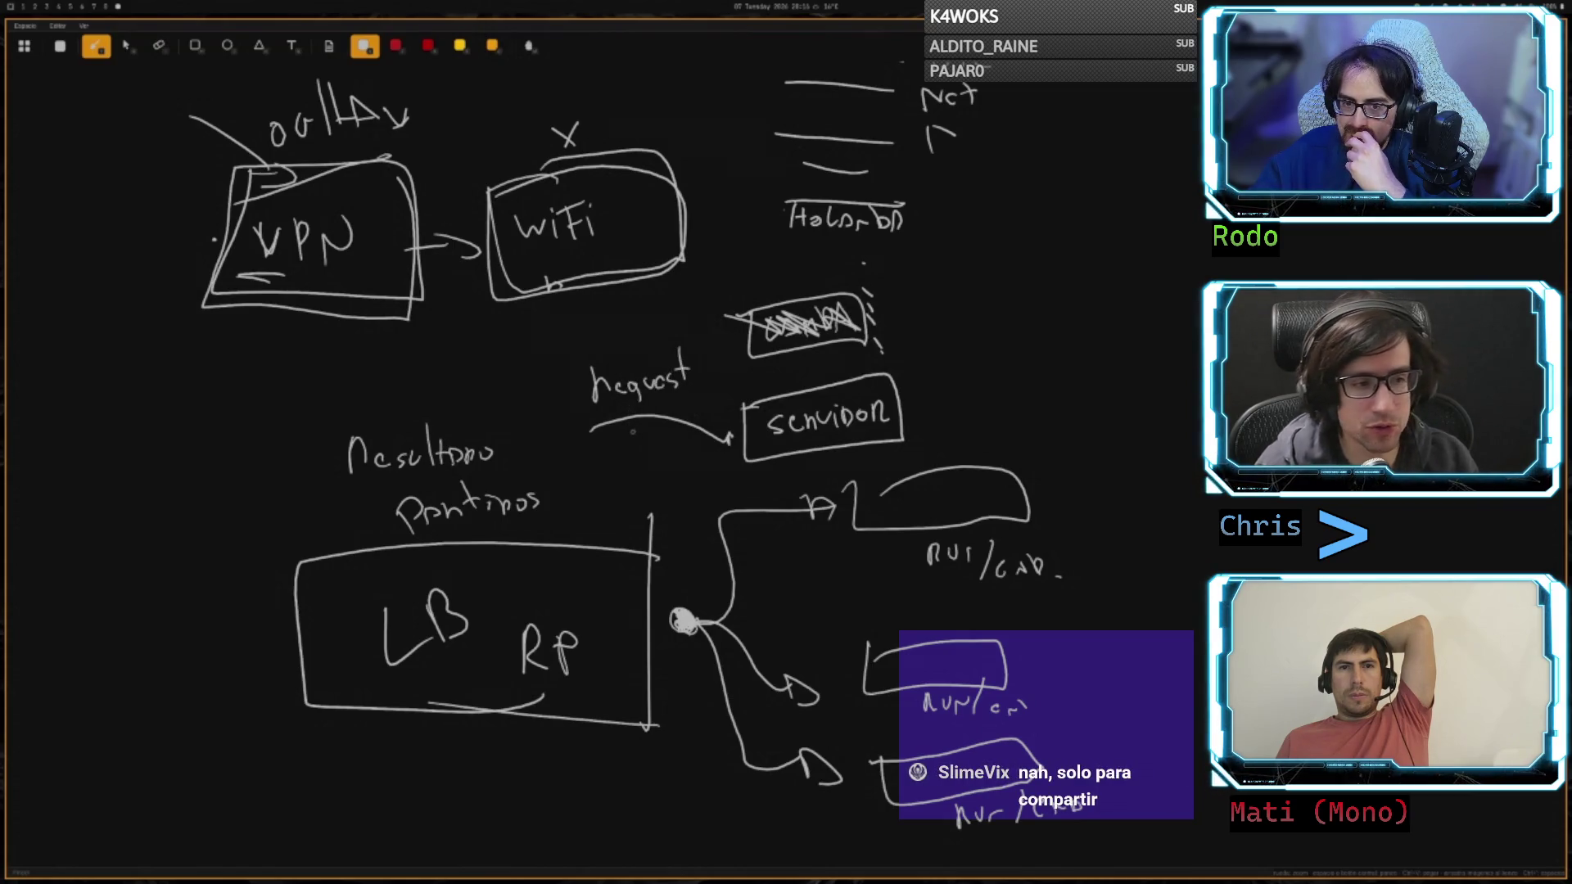
left_click_drag(579, 447, 622, 463)
left_click_drag(624, 463, 697, 444)
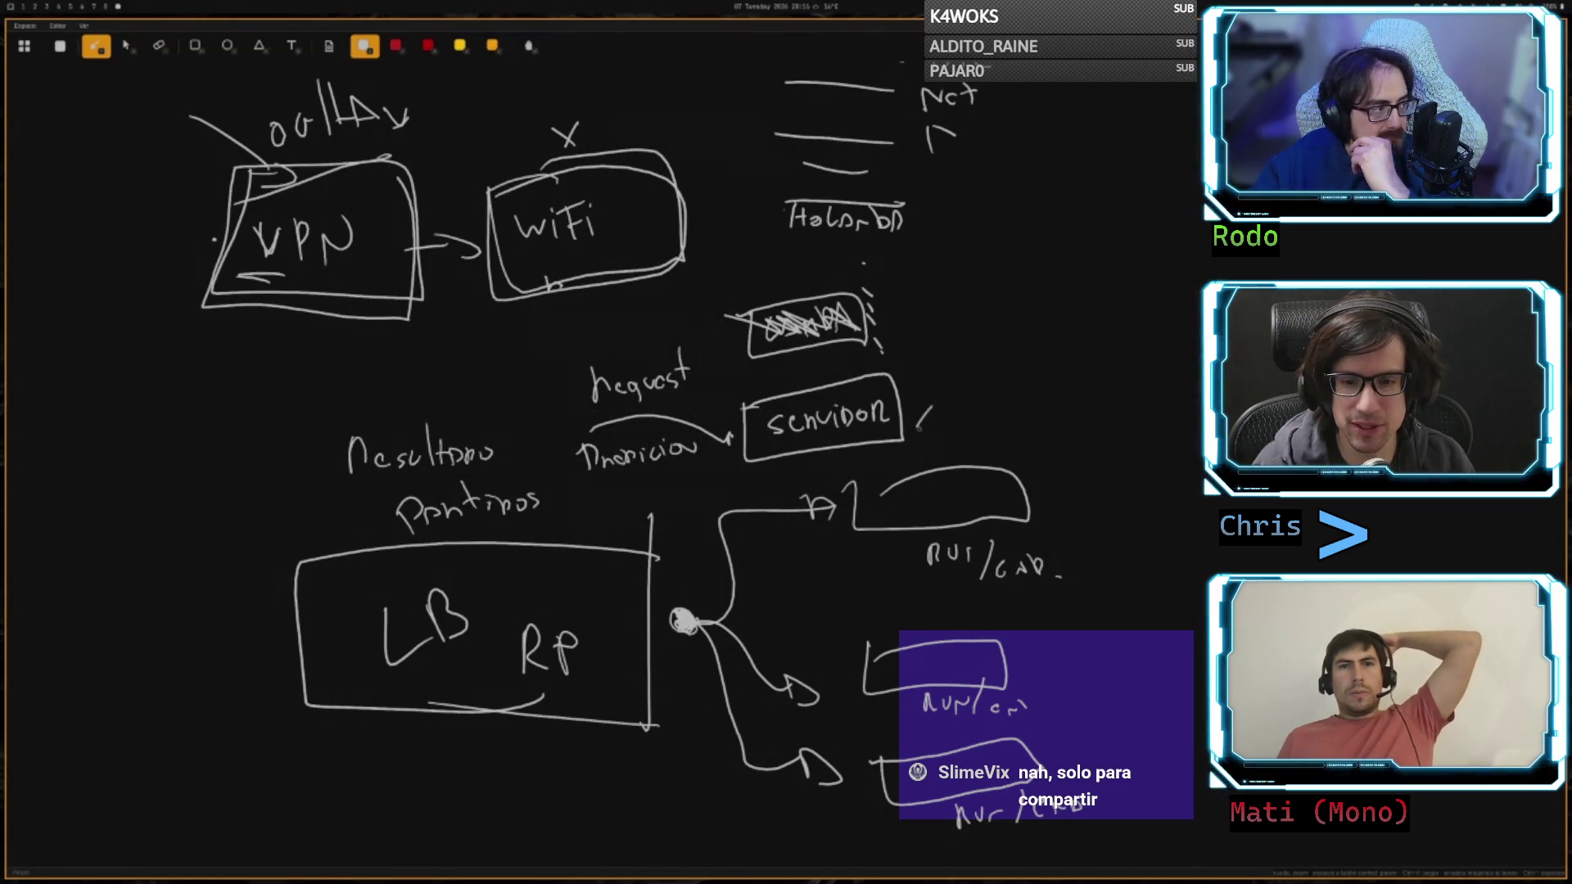
- Write 'x 6Boost GPU' beside the servidor box
left_click_drag(917, 407, 932, 426)
left_click_drag(932, 407, 918, 426)
mouse_move(954, 403)
left_mouse_down()
mouse_move(964, 426)
mouse_move(1025, 396)
mouse_move(1064, 414)
left_mouse_up()
- Note the GPU price beside servidor and draw a line up marked 100%
left_click_drag(1056, 413, 1074, 393)
left_click_drag(1084, 393, 1098, 394)
left_click_drag(1131, 391, 1140, 414)
left_click_drag(1160, 390, 1155, 410)
left_click_drag(1183, 393, 1187, 408)
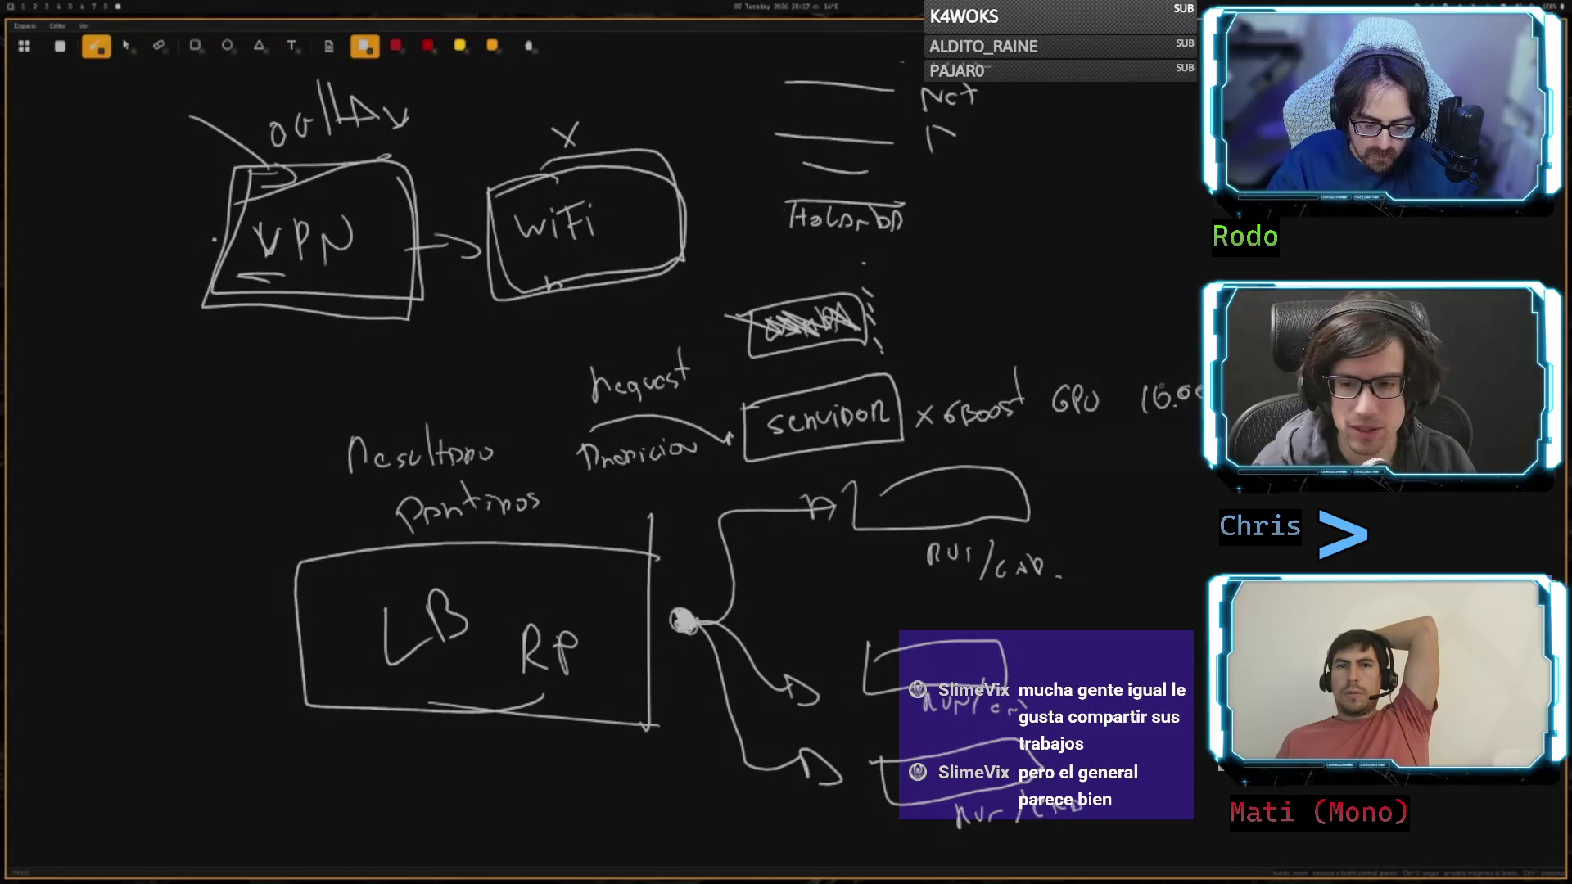
left_click_drag(897, 378, 939, 337)
left_click_drag(957, 331, 951, 337)
left_click_drag(978, 309, 971, 332)
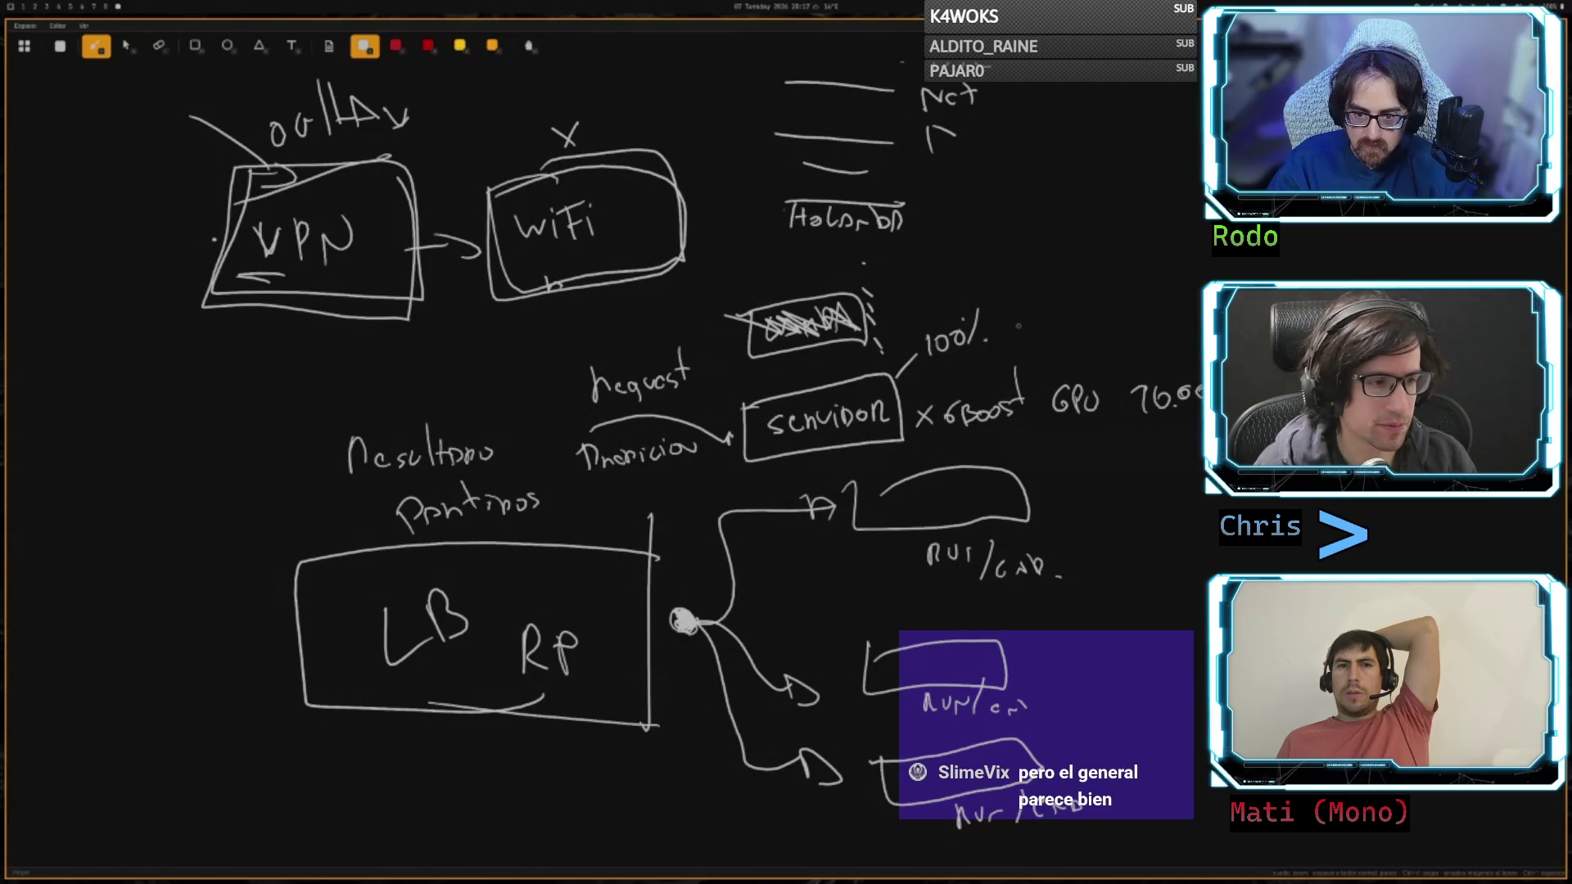
- Draw a return arc from servidor and write timeout under the WiFi box
mouse_move(514, 419)
left_mouse_down()
mouse_move(536, 400)
mouse_move(706, 417)
left_mouse_up()
left_click_drag(541, 303, 546, 337)
mouse_move(537, 322)
left_mouse_down()
mouse_move(562, 317)
mouse_move(574, 347)
mouse_move(636, 331)
left_mouse_up()
left_click_drag(631, 321, 653, 317)
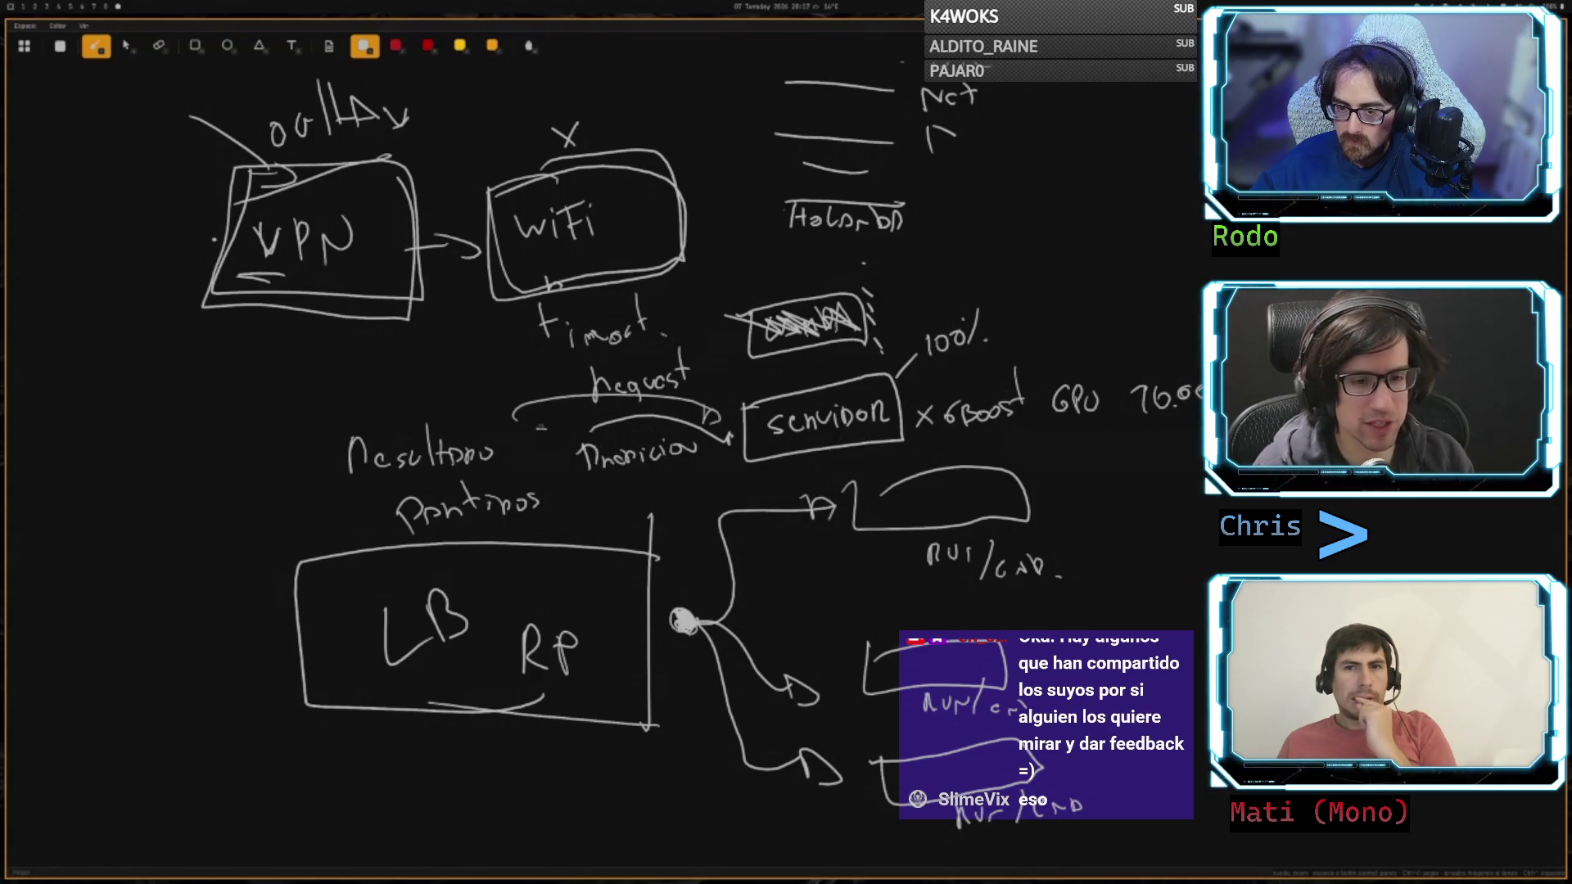
- Label the request arrow ASYNC and switch the ink colour to yellow
mouse_move(466, 361)
left_mouse_down()
mouse_move(455, 384)
mouse_move(483, 370)
mouse_move(482, 383)
mouse_move(509, 370)
mouse_move(523, 383)
left_mouse_up()
left_click(514, 376)
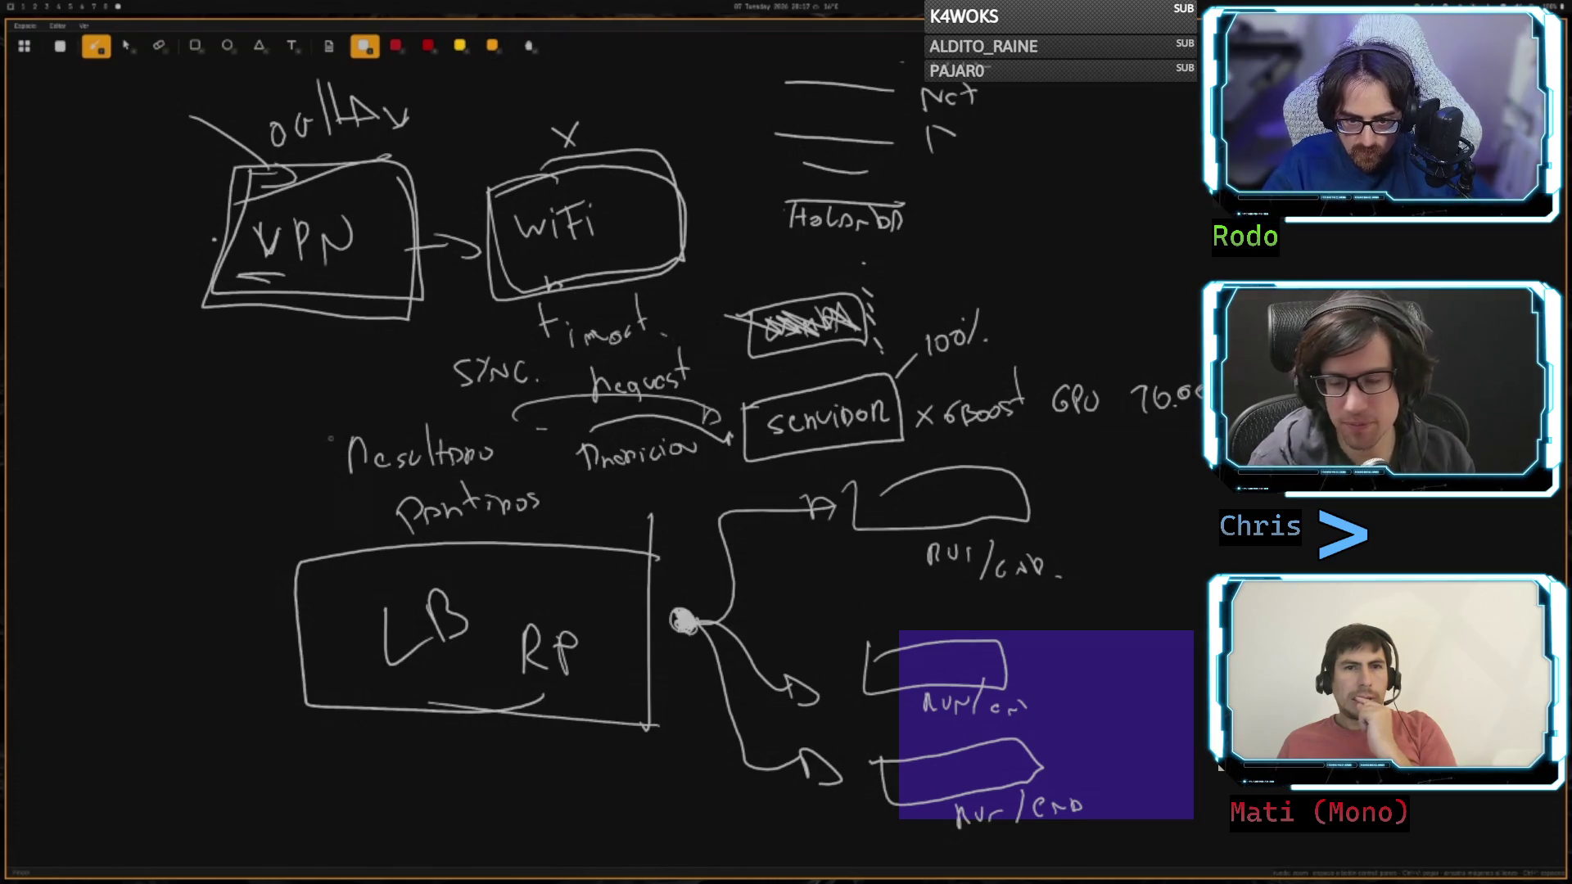
left_click_drag(785, 250, 786, 265)
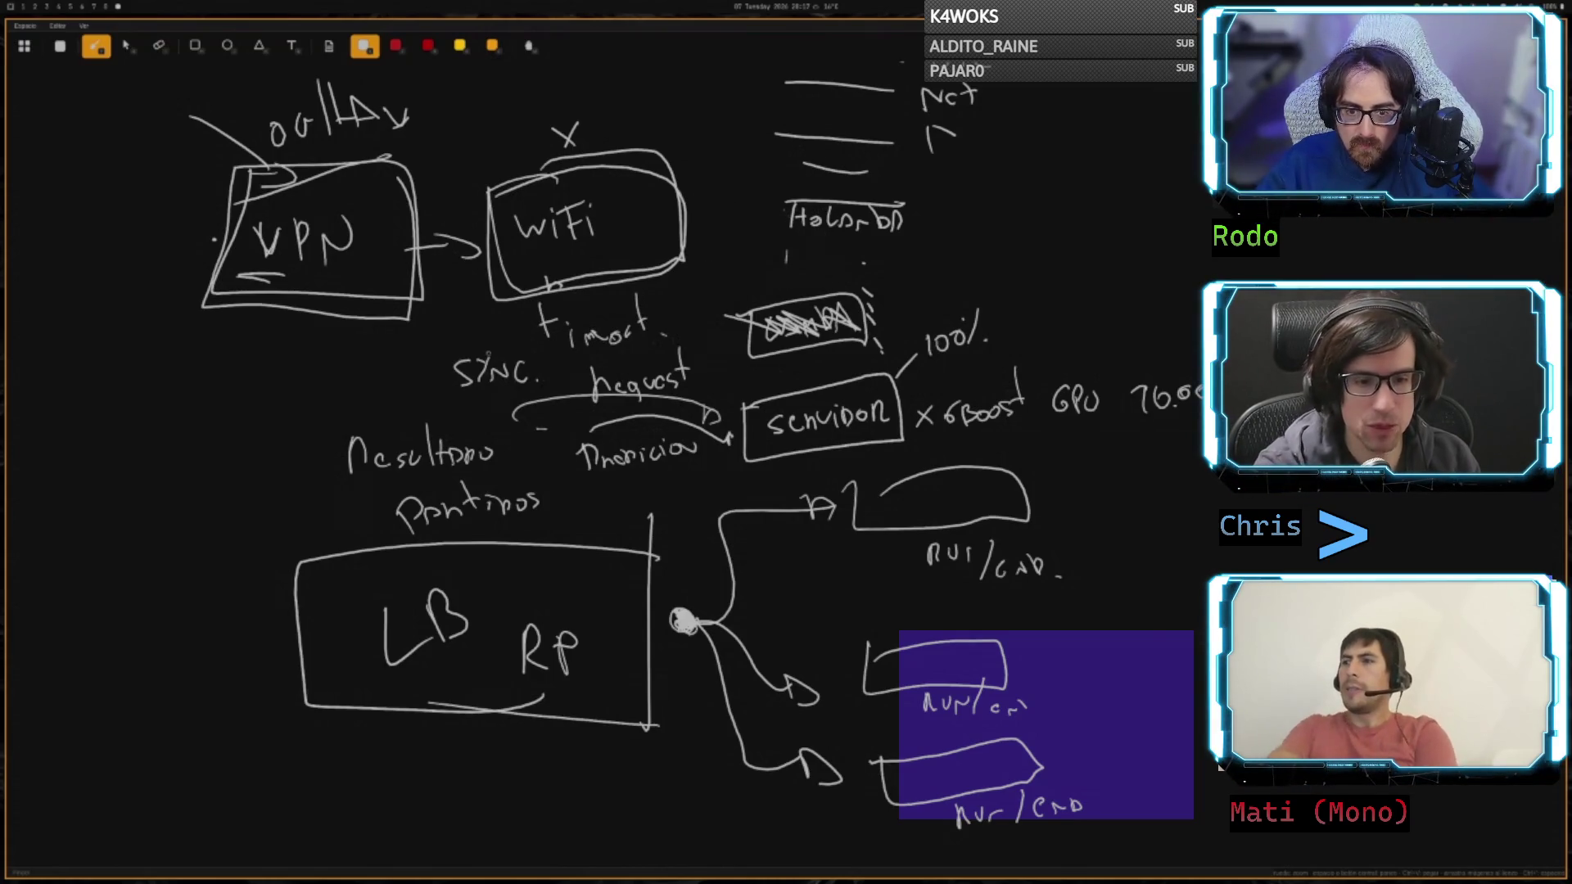
key("v")
key("d")
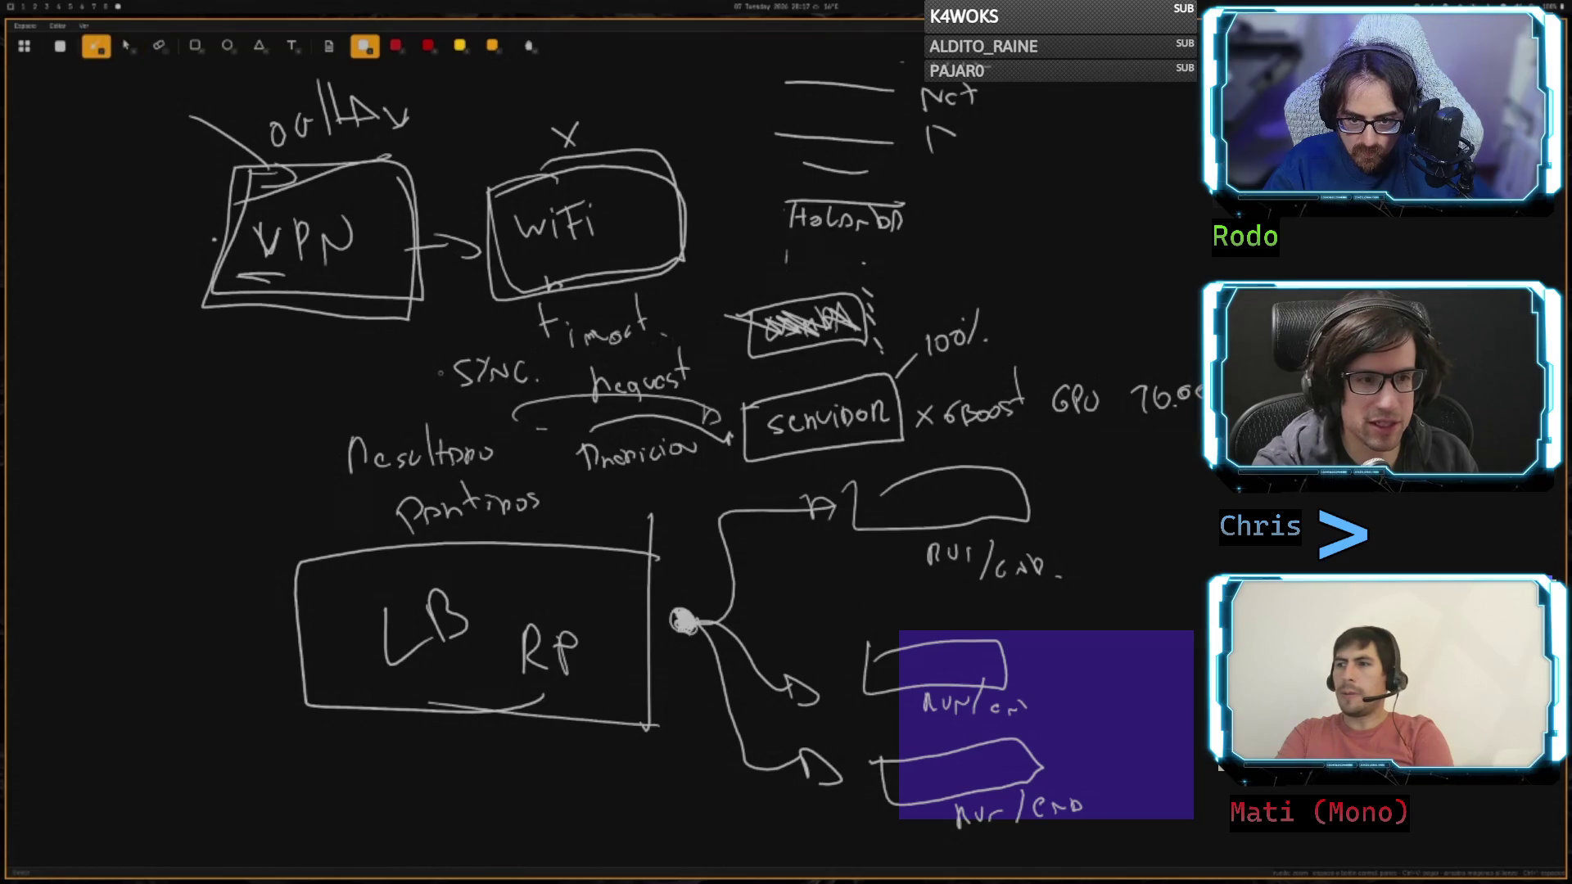
mouse_move(442, 364)
left_mouse_down()
mouse_move(418, 391)
mouse_move(440, 383)
left_mouse_up()
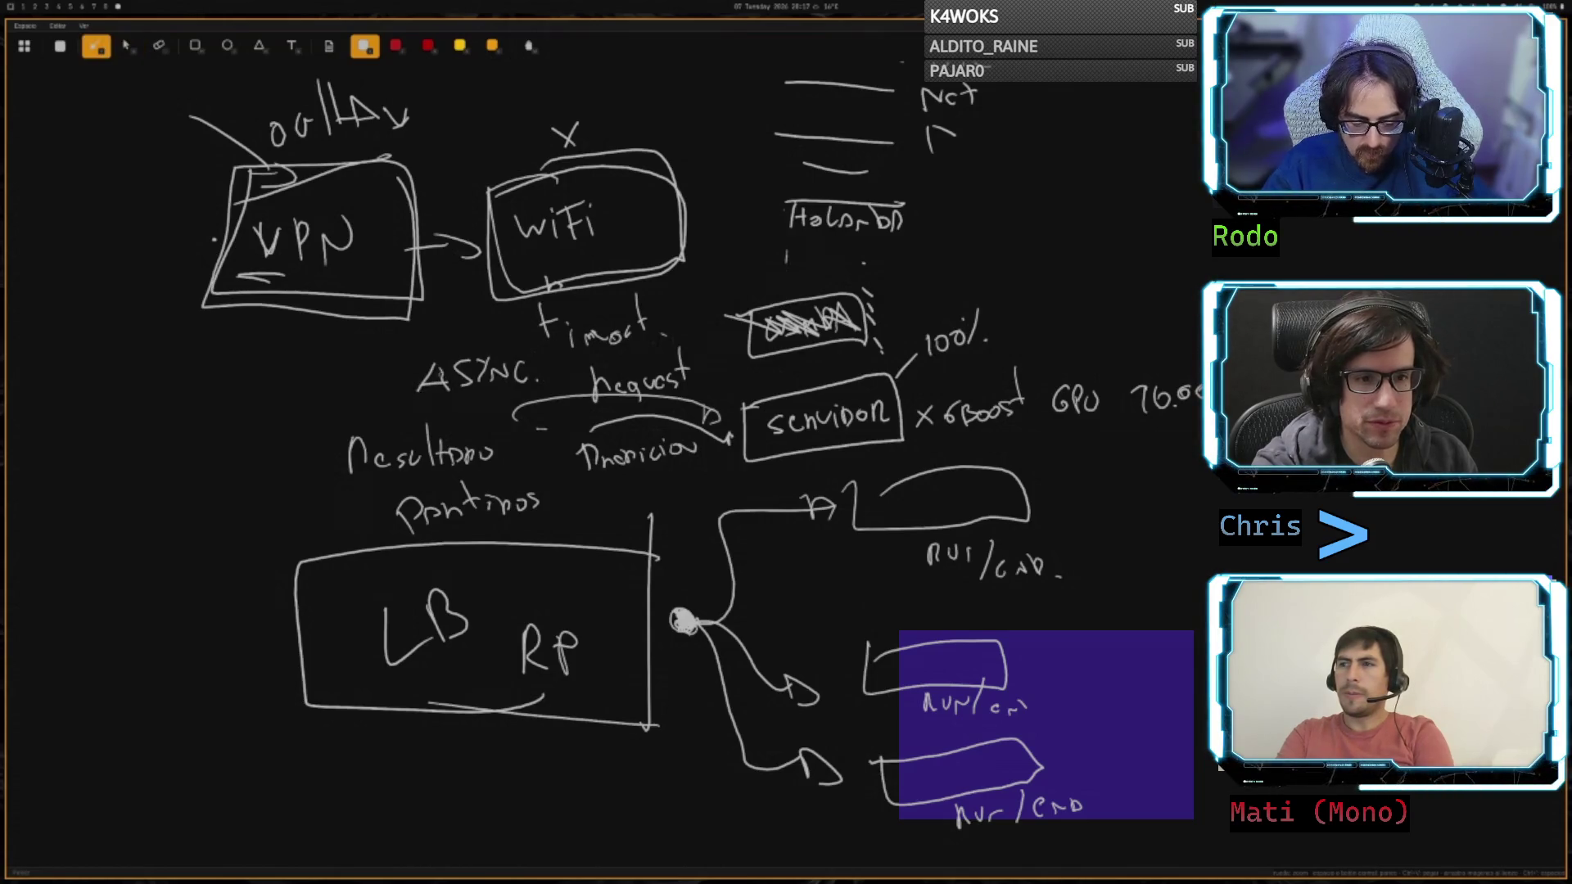
key("4")
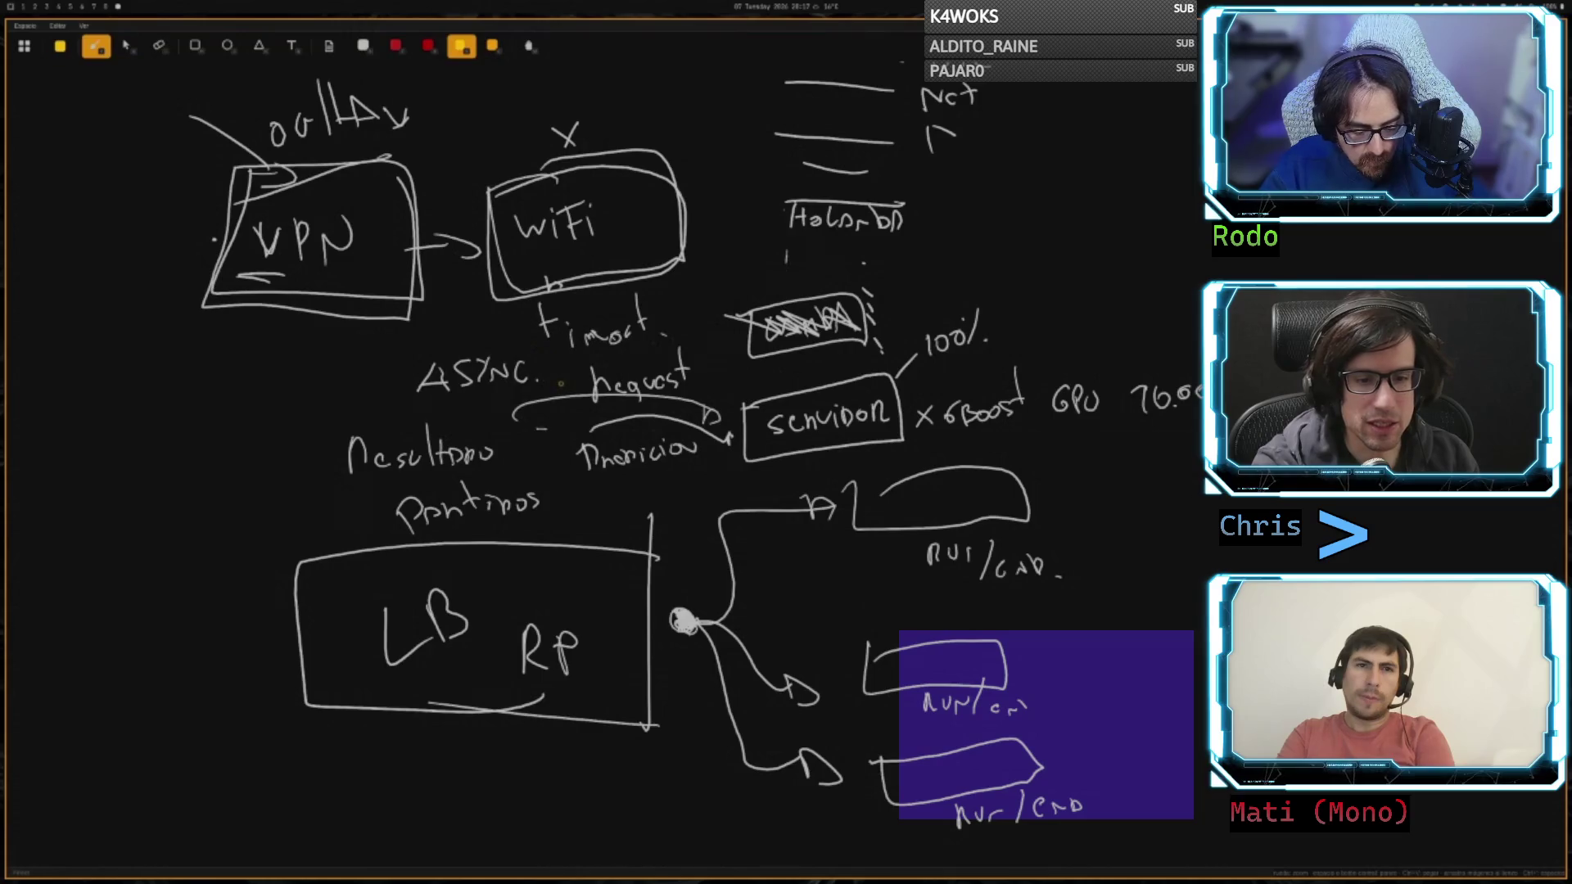
- Draw a yellow box labelled 'COLA mensajes' left of ASYNC
mouse_move(353, 349)
left_mouse_down()
mouse_move(352, 399)
mouse_move(220, 368)
mouse_move(217, 431)
mouse_move(348, 399)
left_mouse_up()
mouse_move(247, 380)
left_mouse_down()
mouse_move(246, 401)
mouse_move(289, 386)
left_mouse_up()
left_click_drag(289, 386, 295, 364)
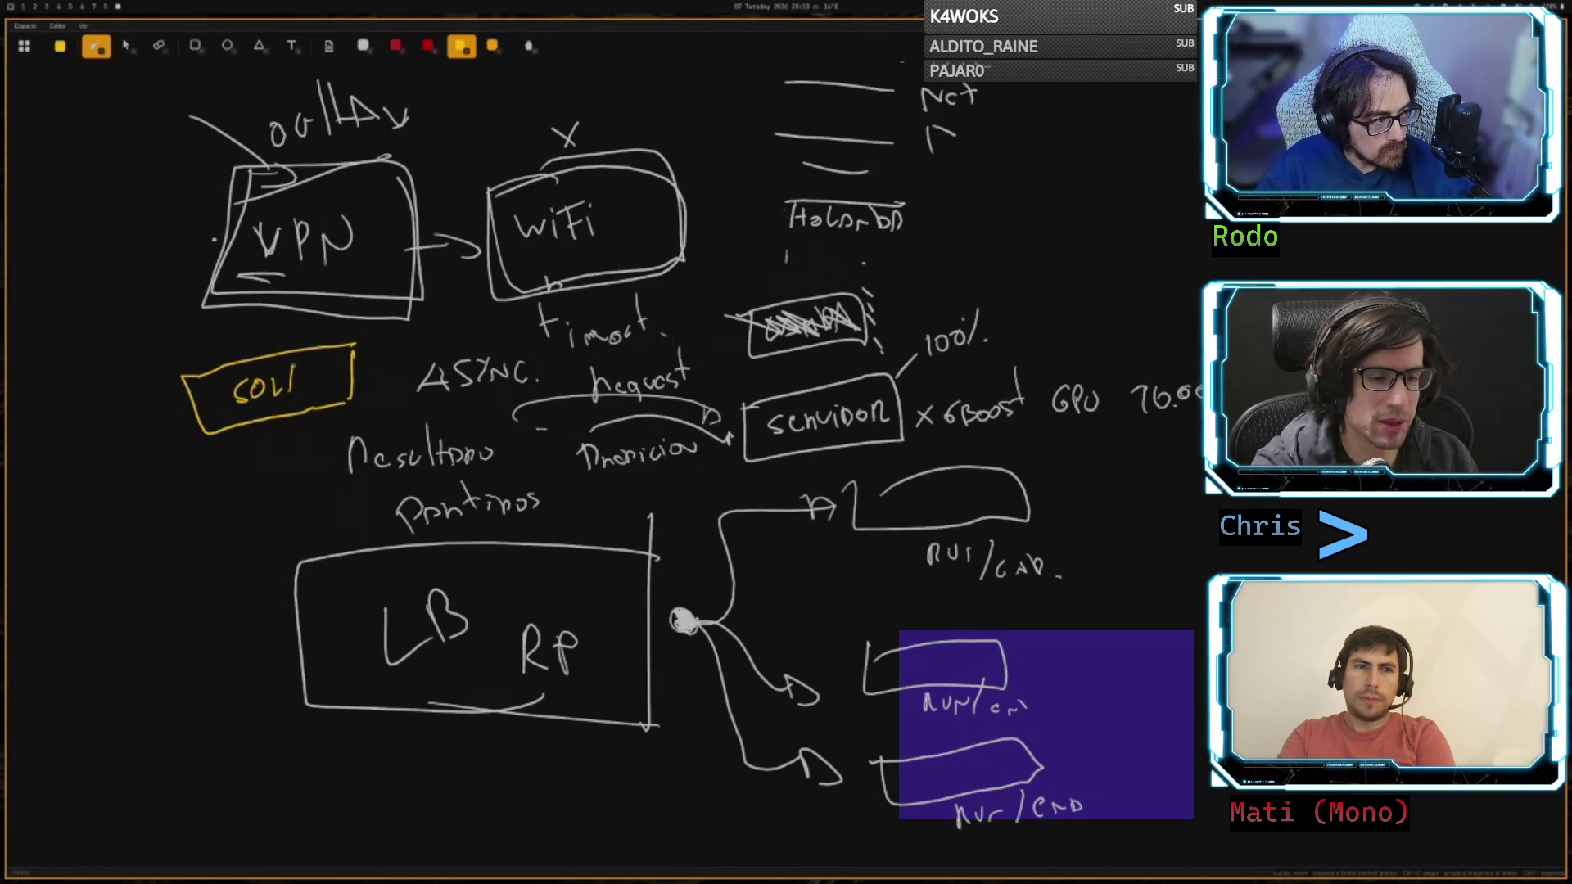
left_click_drag(259, 414, 335, 392)
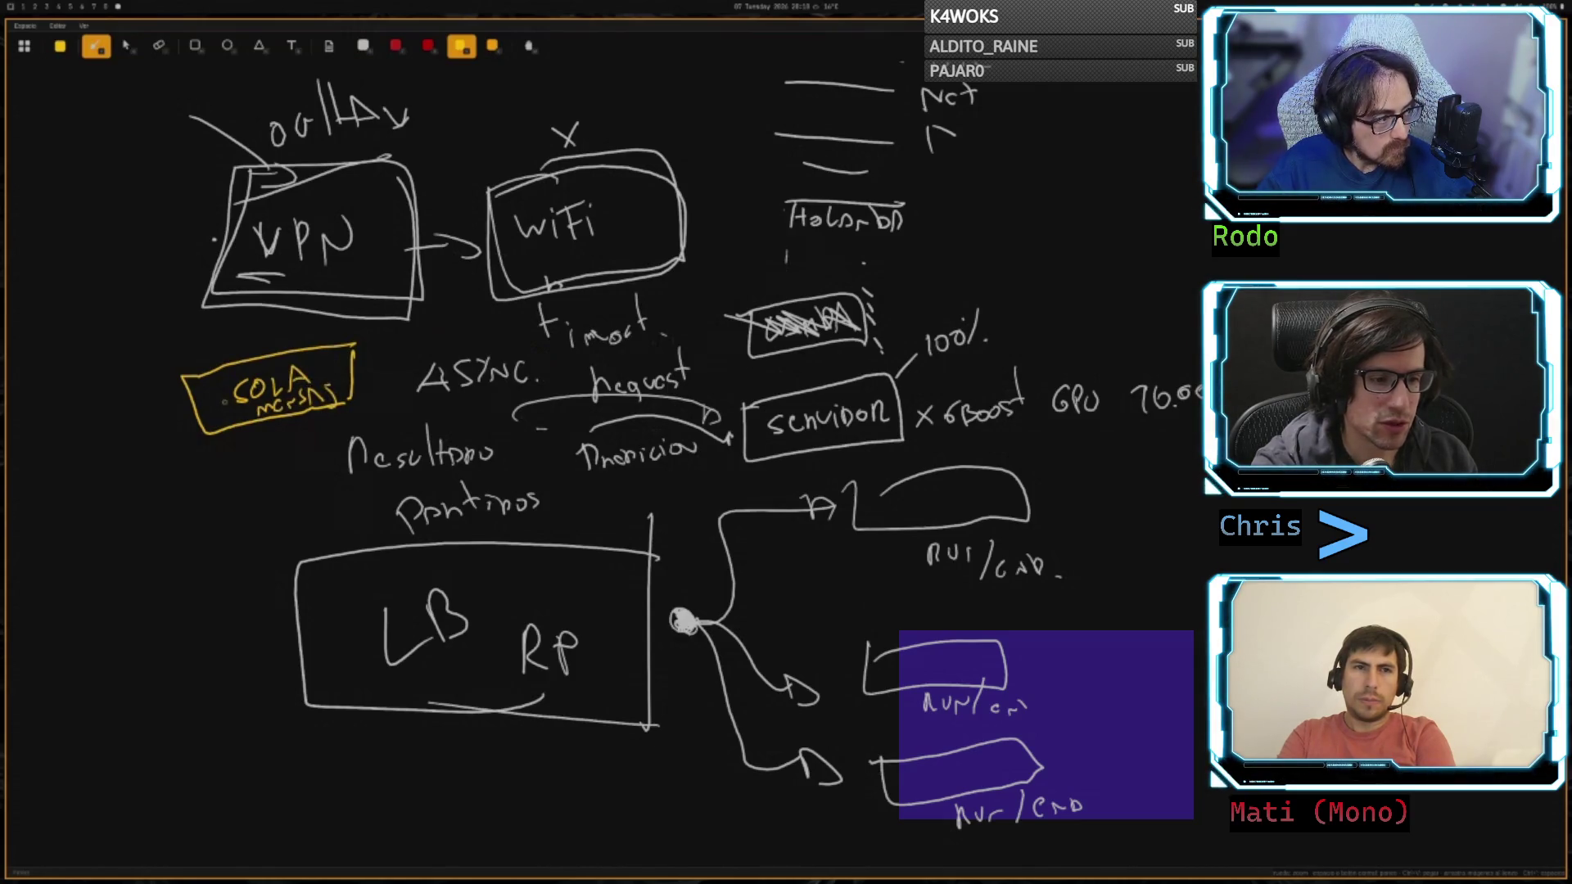
mouse_move(187, 370)
left_mouse_down()
mouse_move(196, 434)
mouse_move(290, 421)
left_mouse_up()
- Add an incoming request arrow with queued-message squares, and underline timeout in yellow
left_click_drag(66, 449, 121, 428)
mouse_move(106, 417)
left_mouse_down()
mouse_move(138, 421)
mouse_move(99, 491)
mouse_move(154, 480)
left_mouse_up()
mouse_move(171, 455)
left_mouse_down()
mouse_move(169, 471)
mouse_move(236, 471)
left_mouse_up()
mouse_move(252, 442)
left_mouse_down()
mouse_move(254, 464)
mouse_move(270, 440)
mouse_move(277, 463)
mouse_move(315, 452)
left_mouse_up()
mouse_move(493, 342)
left_mouse_down()
mouse_move(653, 335)
mouse_move(721, 370)
mouse_move(738, 361)
left_mouse_up()
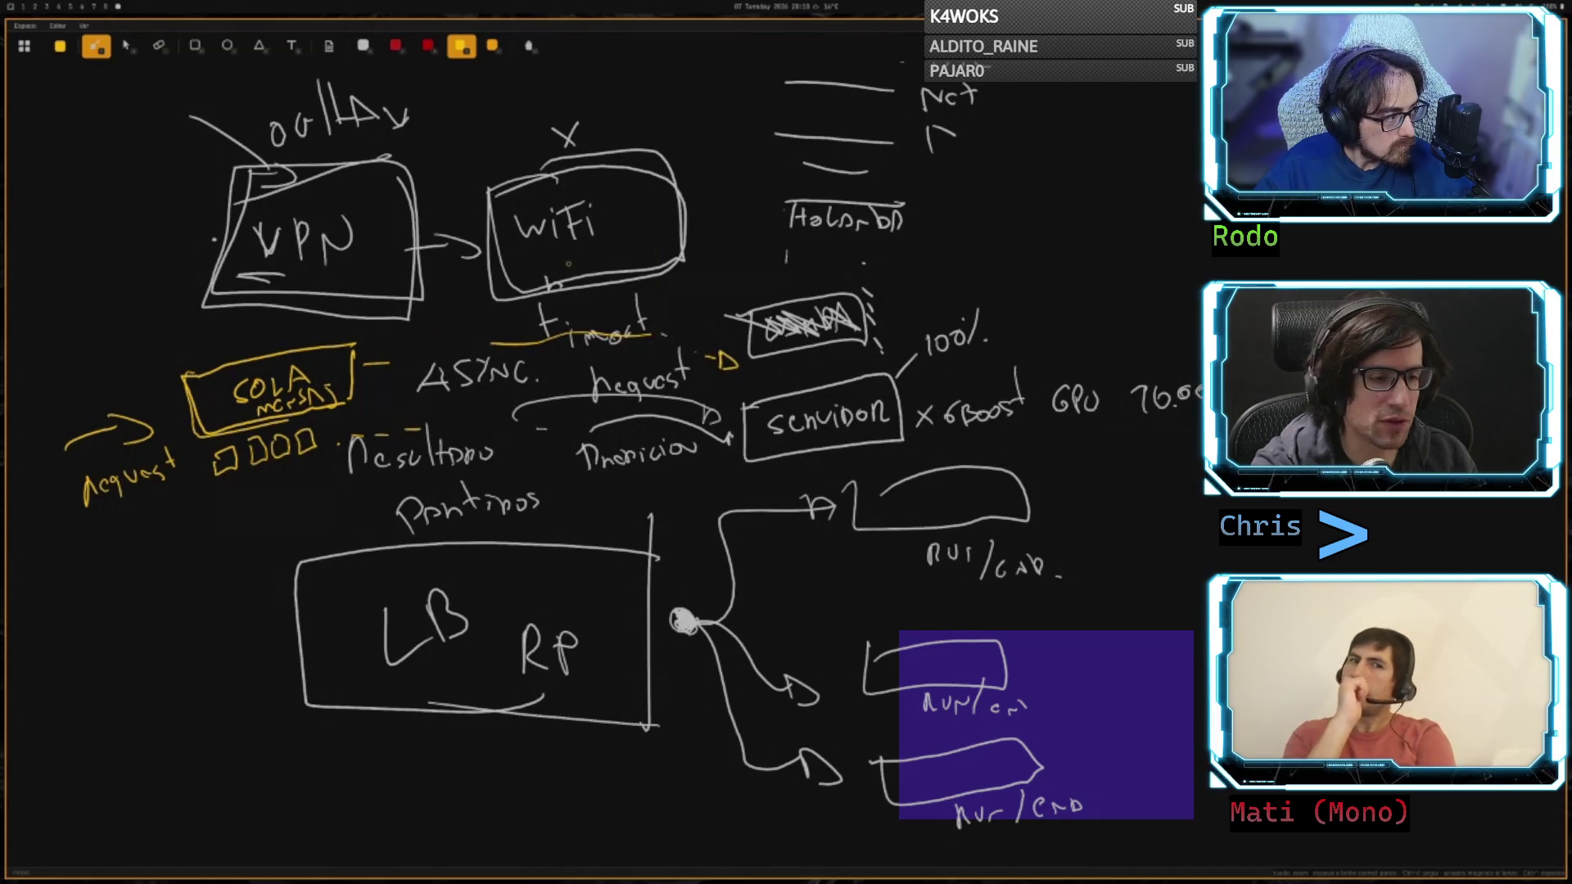
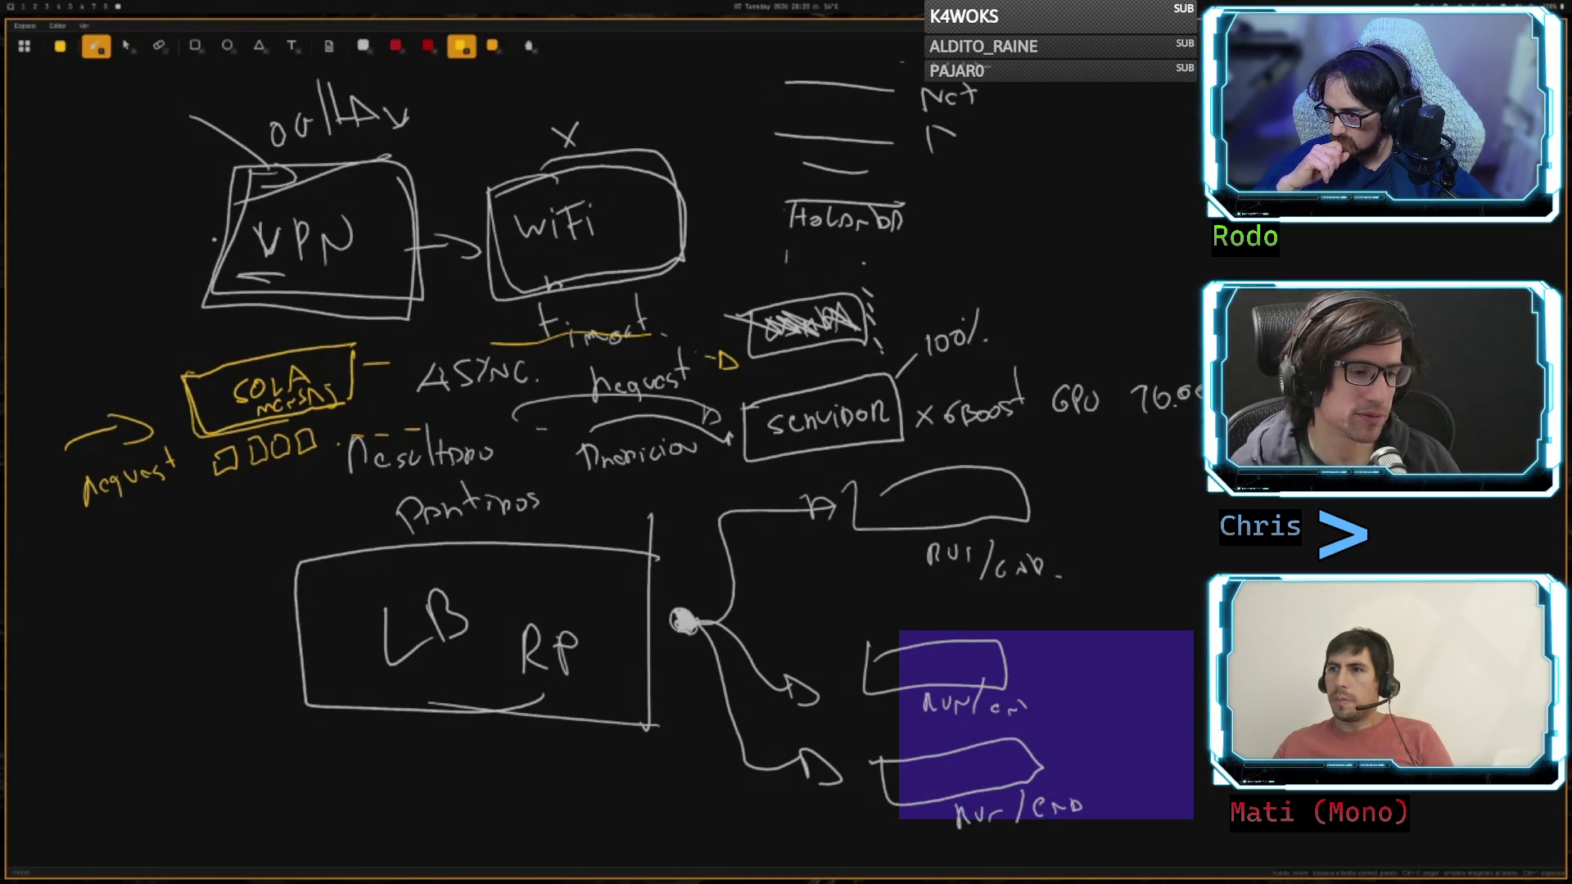
- Arc a yellow arrow from COLA to the crossed-out box and sketch a labelled, underlined VV client at far left
mouse_move(372, 364)
left_mouse_down()
mouse_move(528, 310)
mouse_move(737, 324)
mouse_move(737, 343)
mouse_move(747, 326)
left_mouse_up()
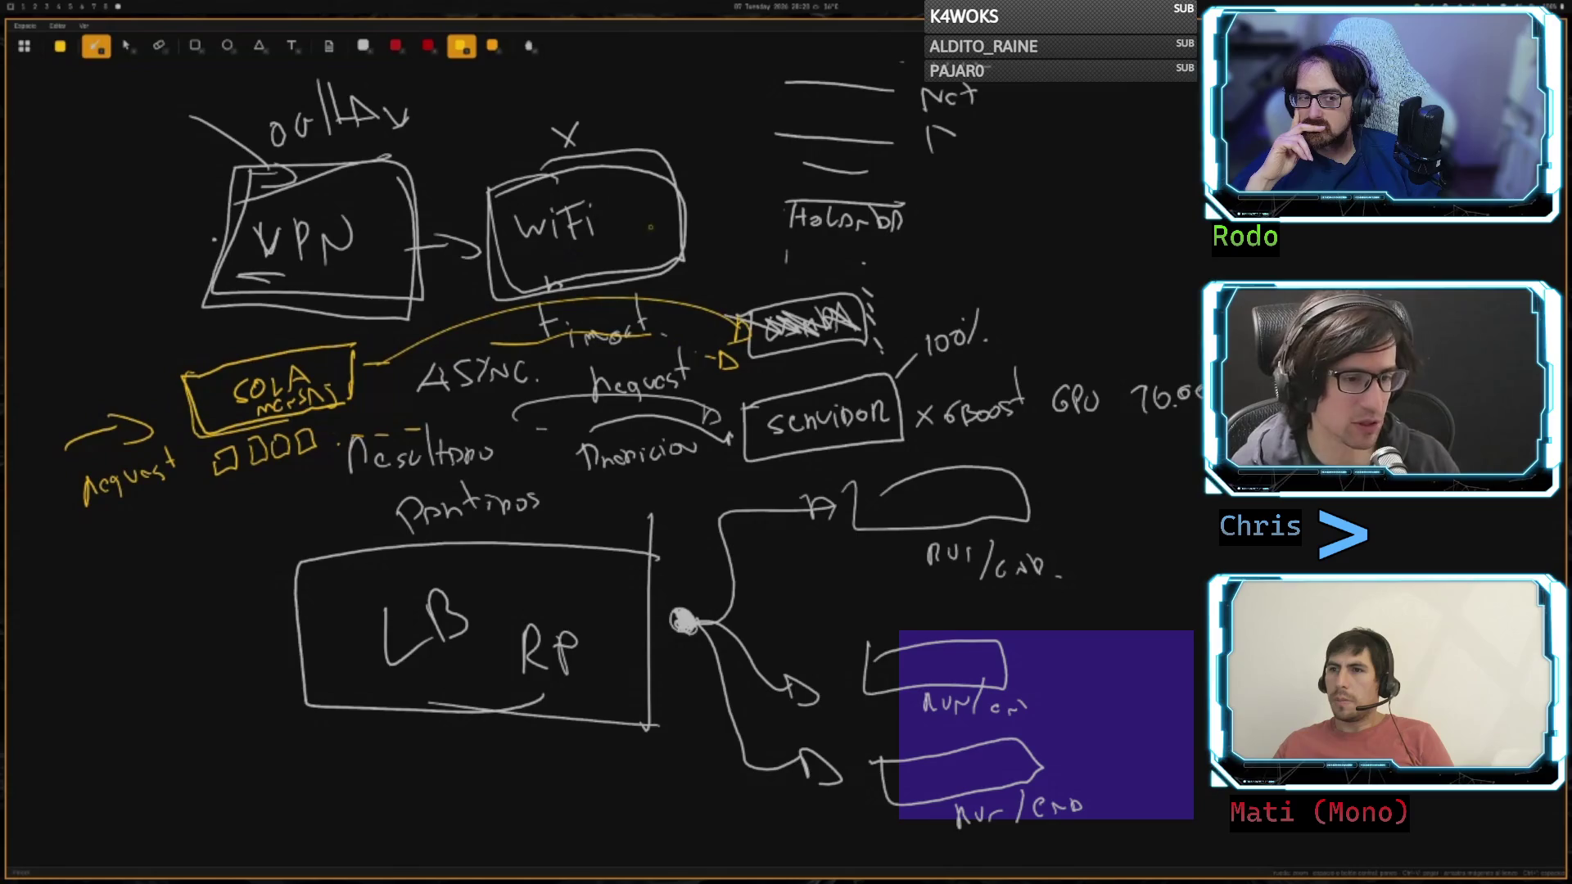
mouse_move(103, 553)
left_mouse_down()
mouse_move(227, 518)
mouse_move(94, 576)
mouse_move(93, 596)
left_mouse_up()
mouse_move(87, 596)
left_mouse_down()
mouse_move(90, 608)
mouse_move(107, 580)
left_mouse_up()
left_click_drag(72, 638, 113, 638)
left_click_drag(45, 645, 115, 643)
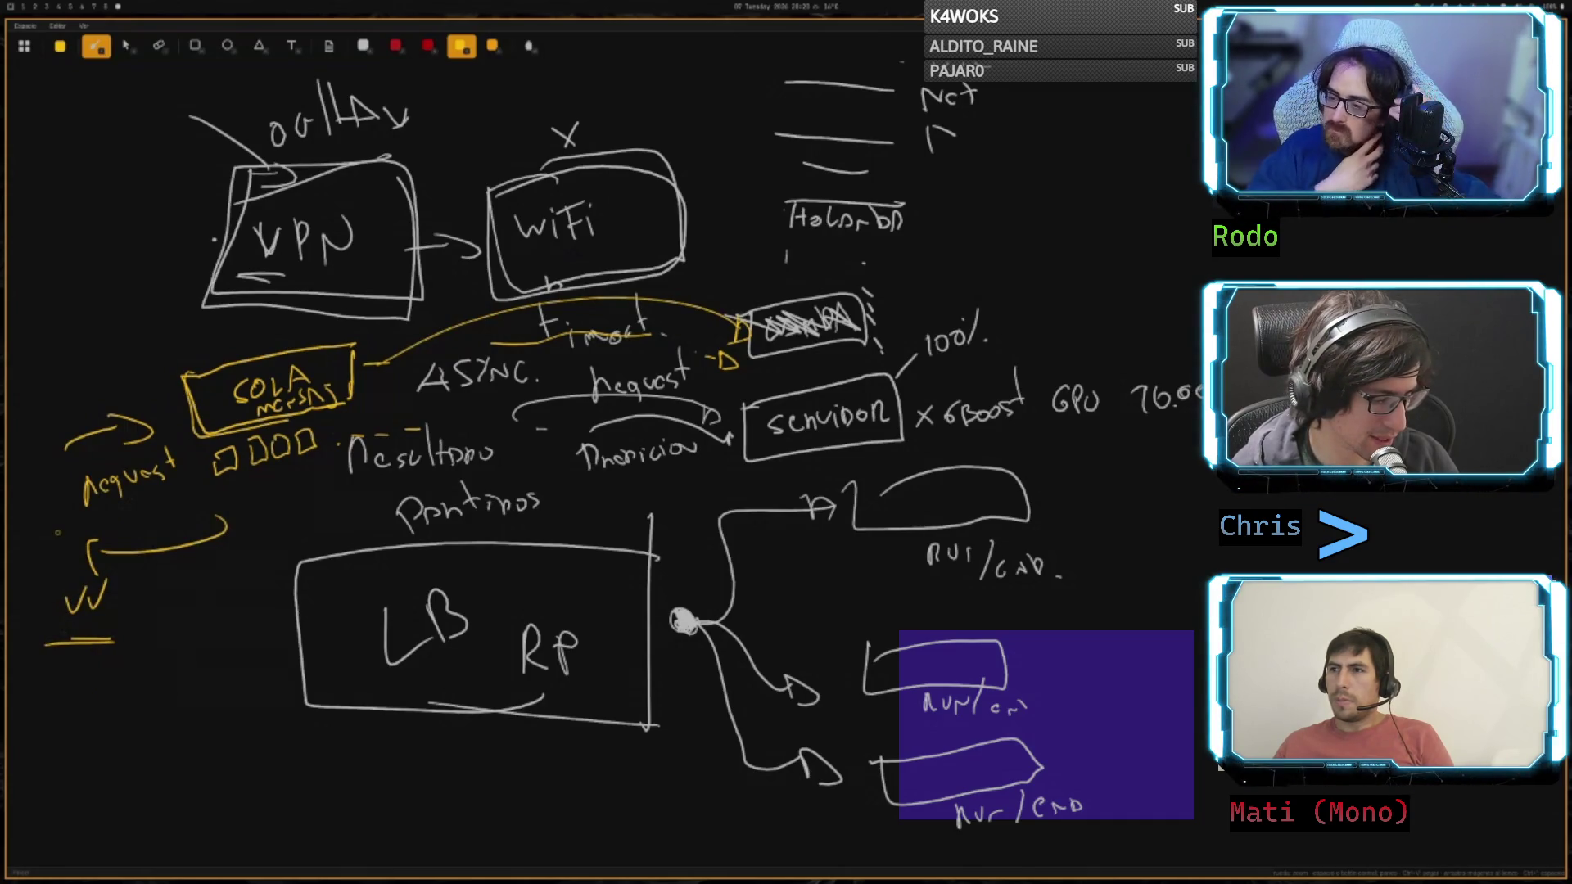
mouse_move(65, 675)
left_mouse_down()
mouse_move(74, 701)
mouse_move(168, 696)
left_mouse_up()
mouse_move(188, 680)
left_mouse_down()
mouse_move(182, 693)
mouse_move(193, 683)
left_mouse_up()
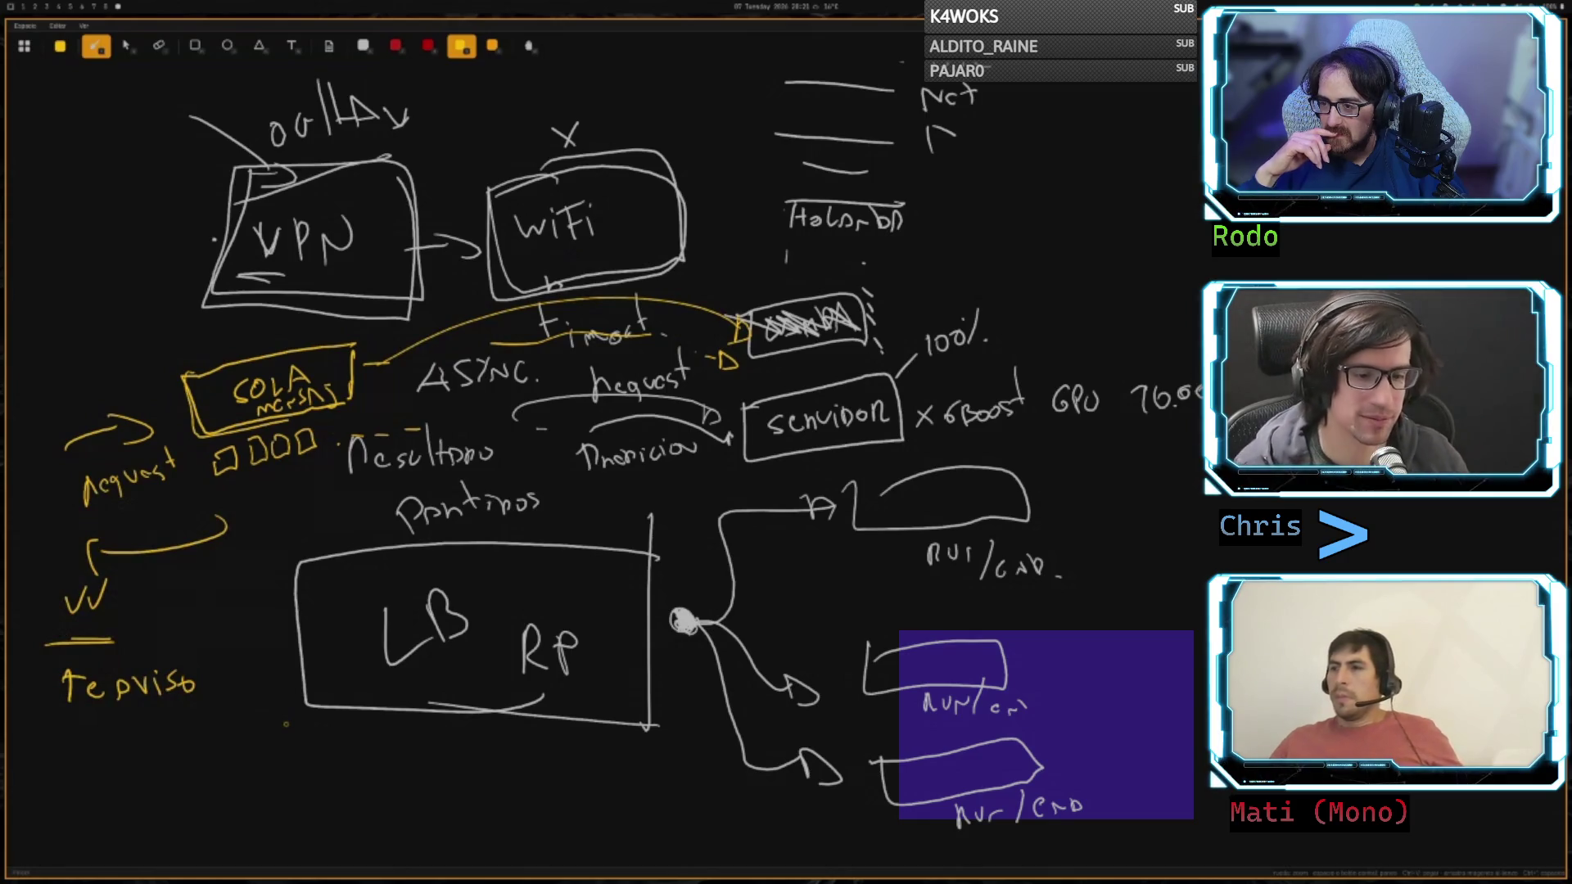
scroll(444, 690, "down", 3)
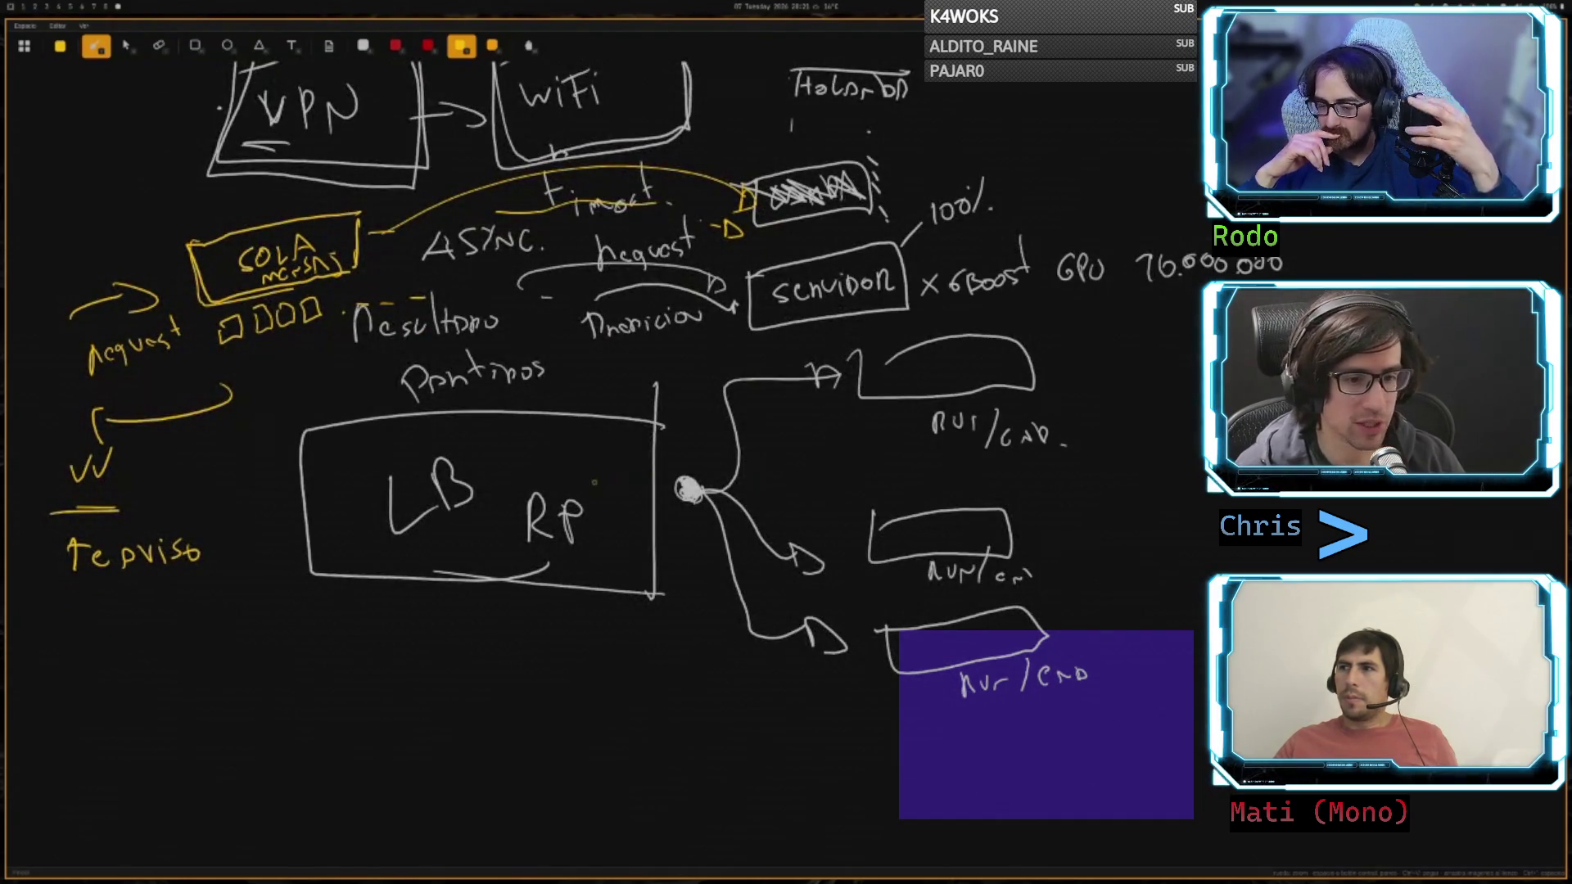
- Write S1, S2 and S3 inside the three server boxes
mouse_move(910, 362)
left_mouse_down()
mouse_move(893, 393)
mouse_move(919, 391)
left_mouse_up()
left_click_drag(907, 521, 896, 543)
left_click_drag(909, 531, 923, 544)
mouse_move(903, 647)
left_mouse_down()
mouse_move(915, 640)
mouse_move(905, 668)
mouse_move(933, 652)
mouse_move(923, 664)
left_mouse_up()
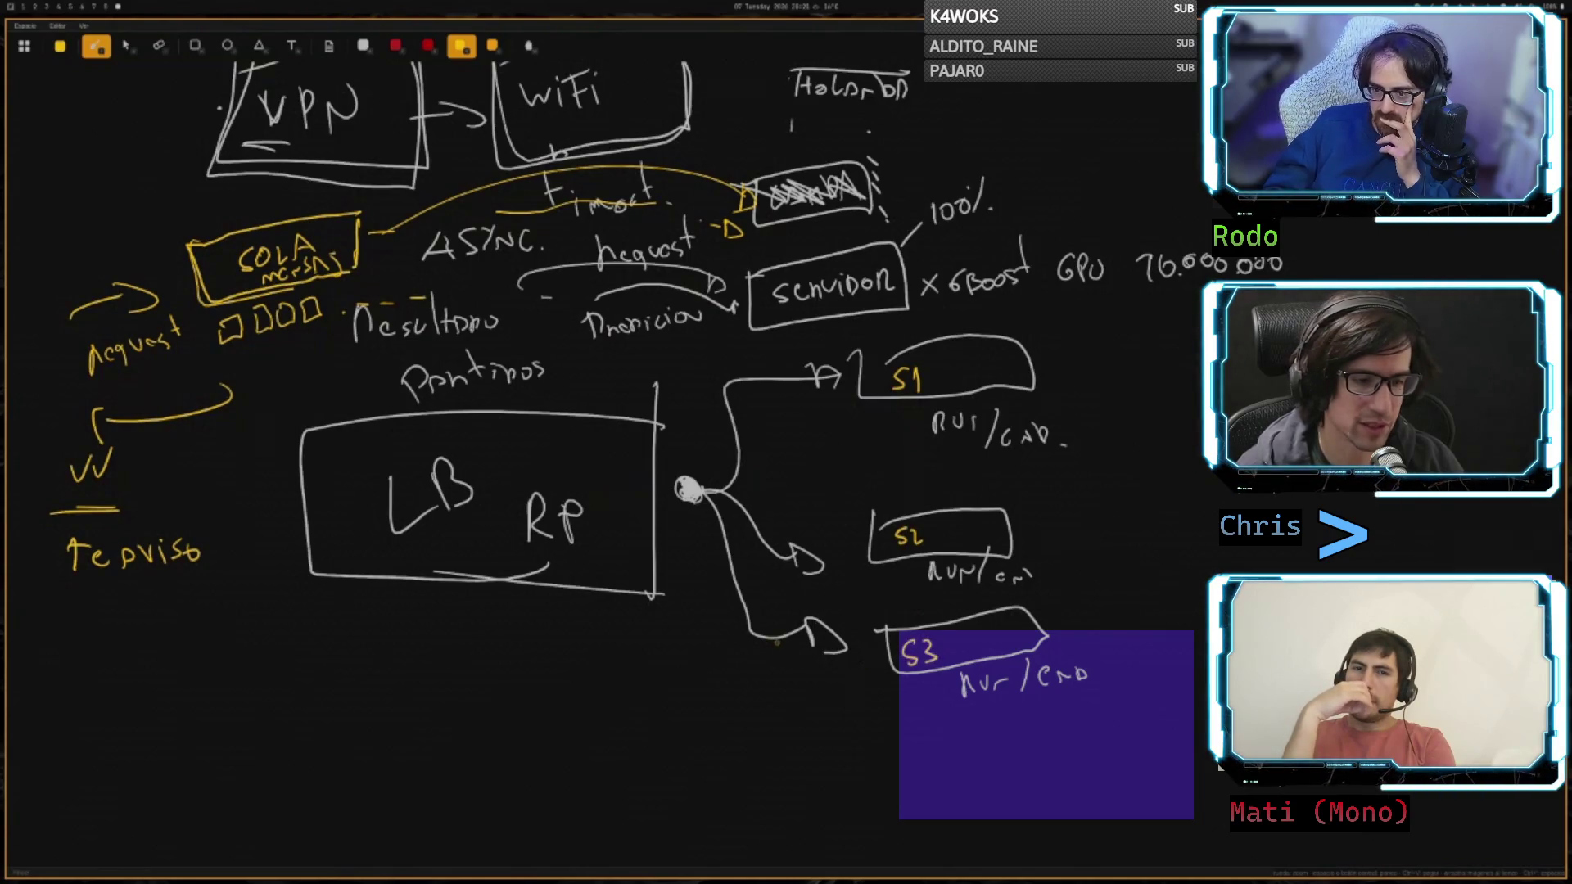
- Draw yellow arrows into LB and from RP to S2, noting 100% load on S1 and 0% on S2
mouse_move(187, 491)
left_mouse_down()
mouse_move(300, 478)
mouse_move(347, 496)
left_mouse_up()
left_click_drag(647, 493, 653, 491)
left_click_drag(833, 417, 836, 442)
left_click_drag(846, 426, 898, 436)
left_click_drag(860, 576, 874, 565)
left_click_drag(880, 585, 882, 587)
mouse_move(640, 489)
left_mouse_down()
mouse_move(814, 501)
mouse_move(848, 527)
mouse_move(895, 501)
left_mouse_up()
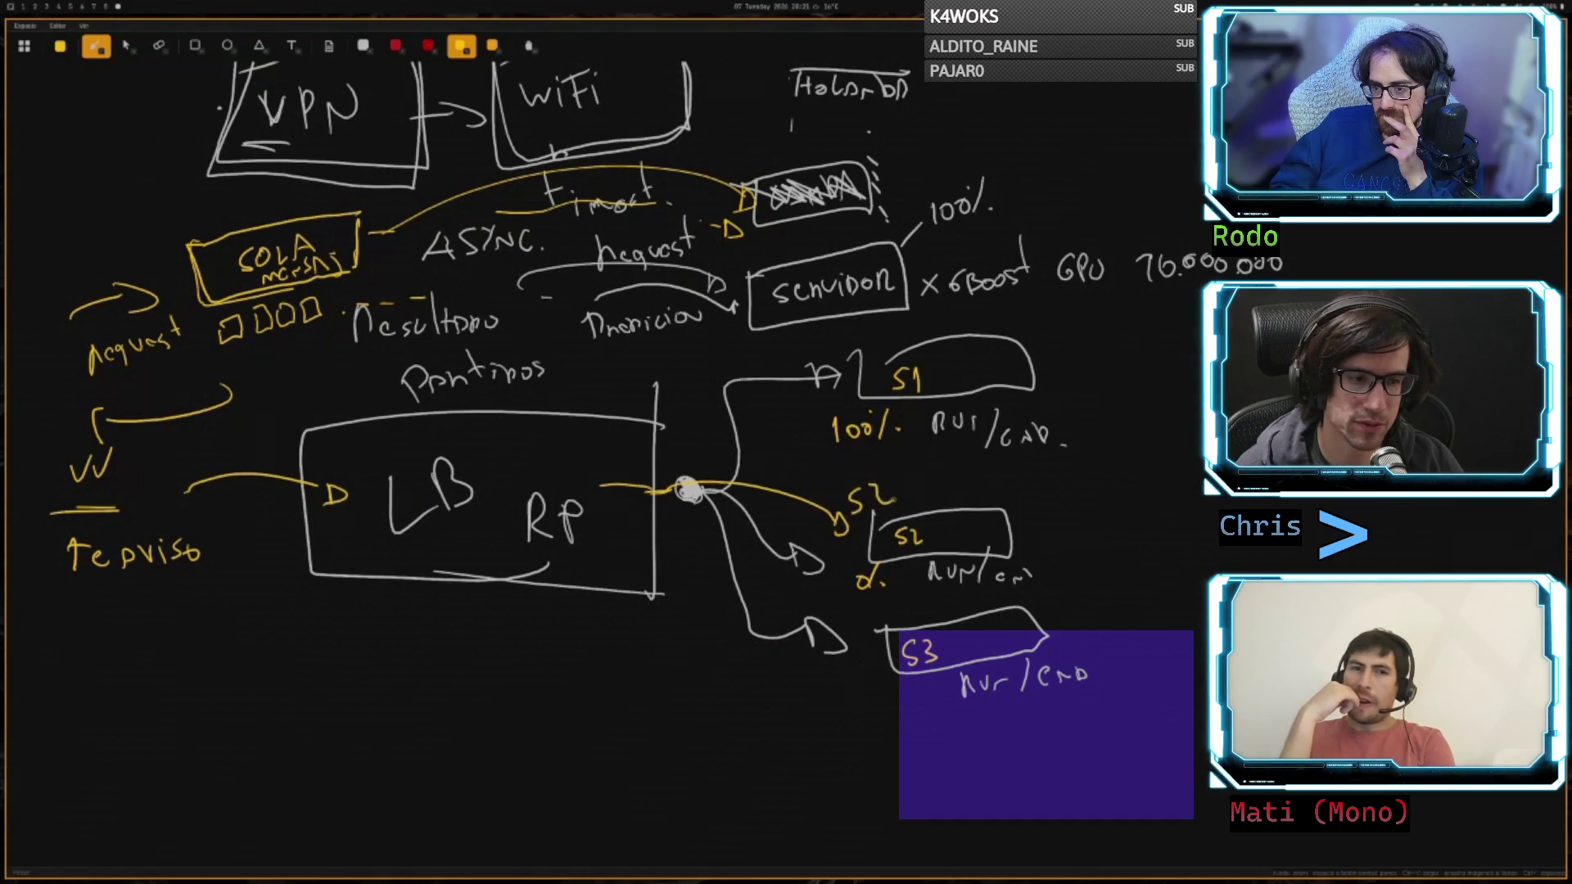
left_click_drag(223, 542, 328, 538)
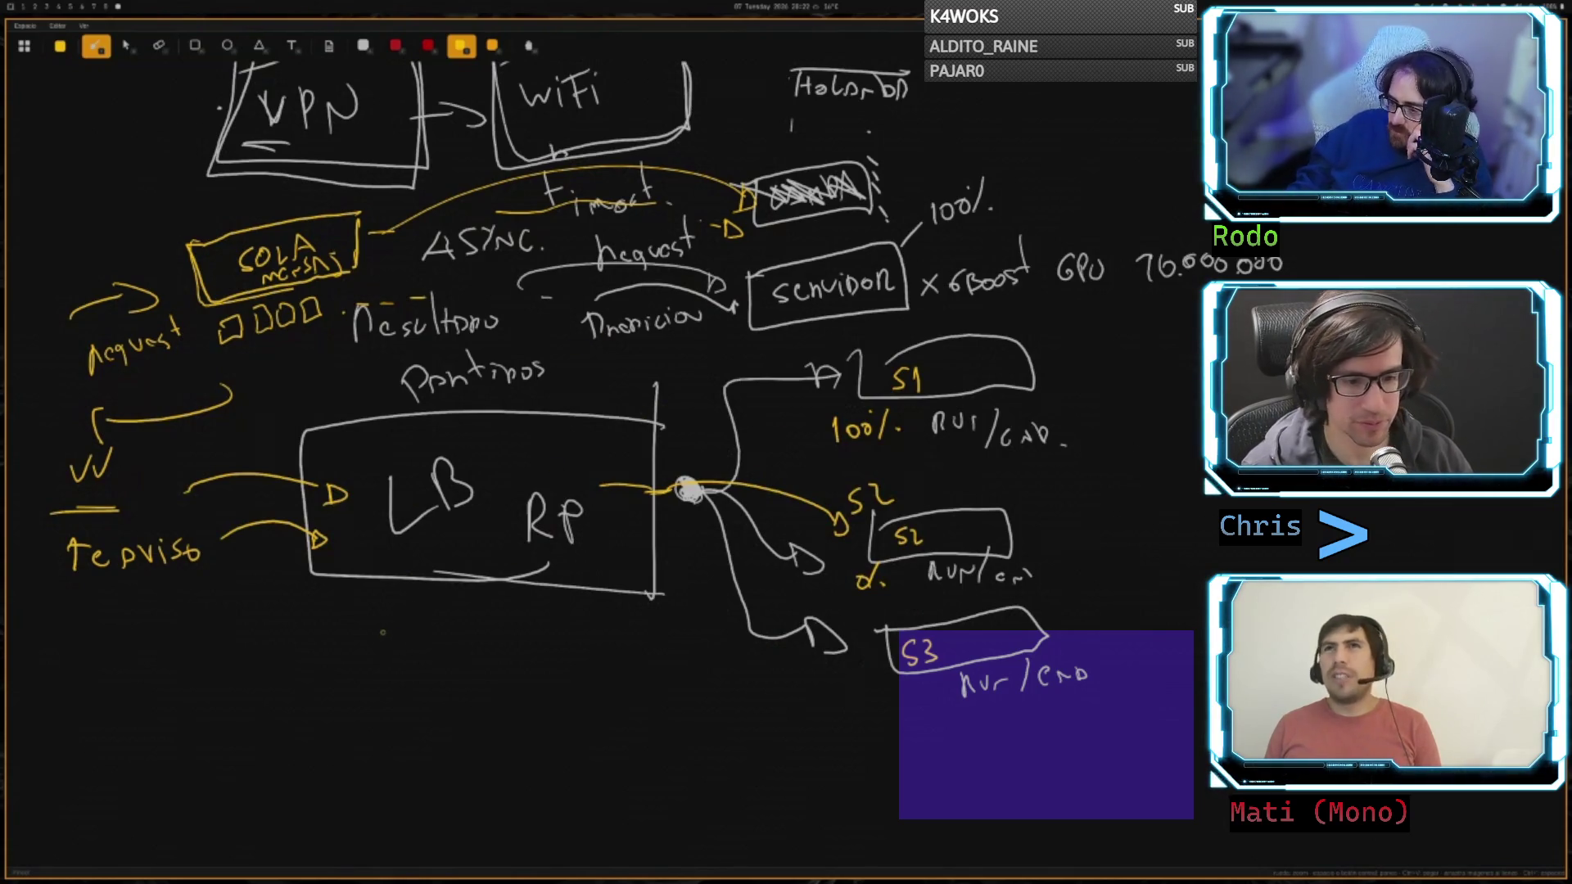
- Write PROGRAMA under the LB box, double-underline it, and begin a note ending in 'servicio'
mouse_move(366, 617)
left_mouse_down()
mouse_move(370, 651)
mouse_move(368, 634)
mouse_move(408, 632)
mouse_move(496, 653)
left_mouse_up()
mouse_move(502, 656)
left_mouse_down()
mouse_move(508, 642)
mouse_move(524, 655)
left_mouse_up()
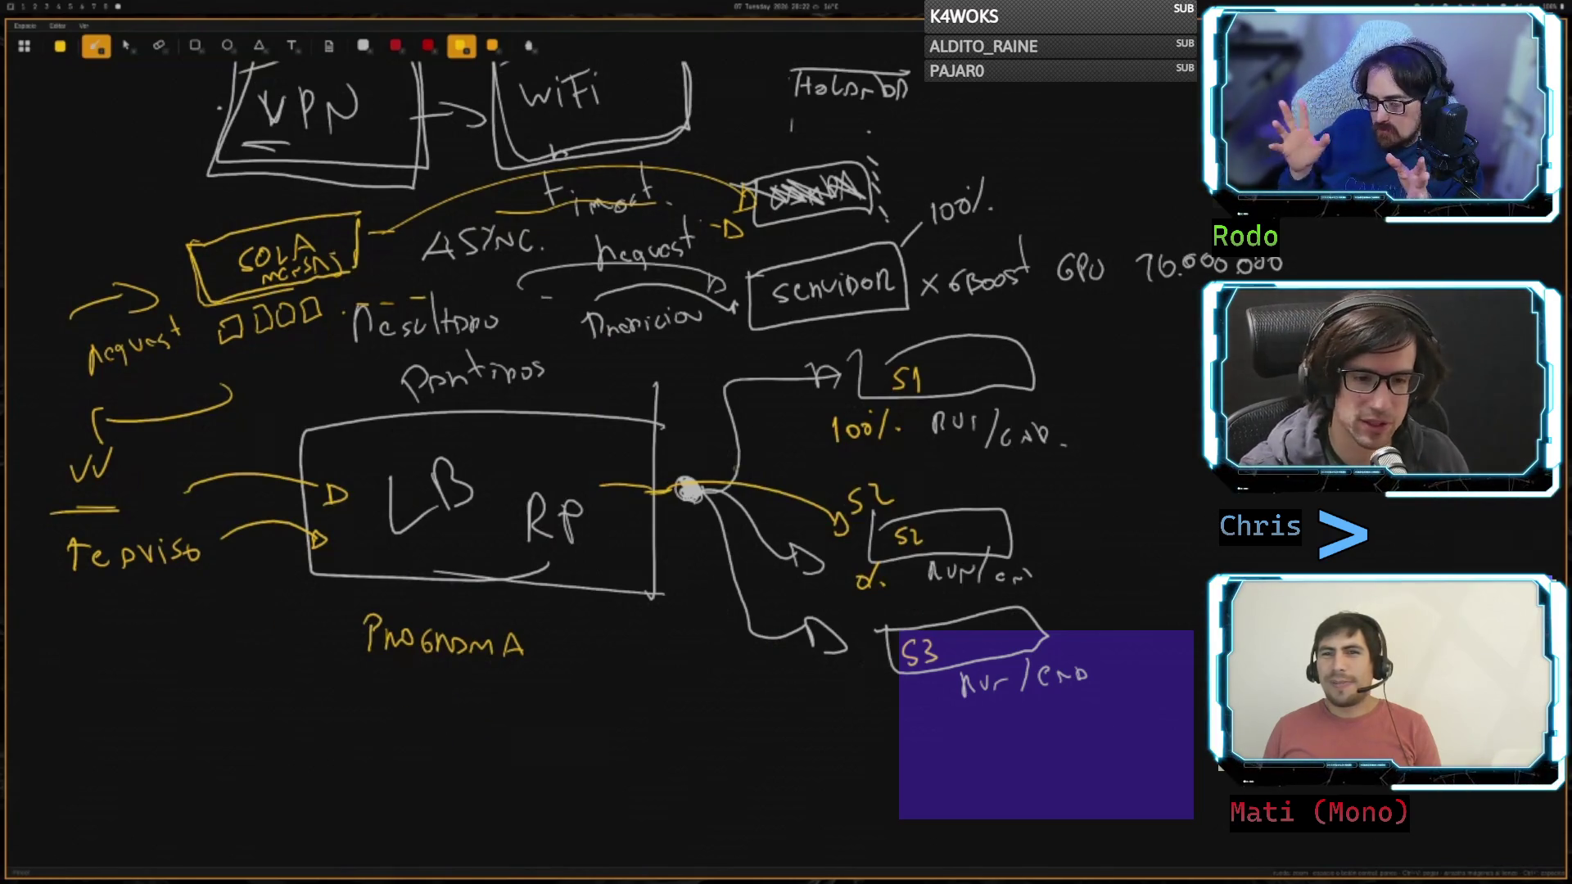
scroll(573, 410, "down", 5)
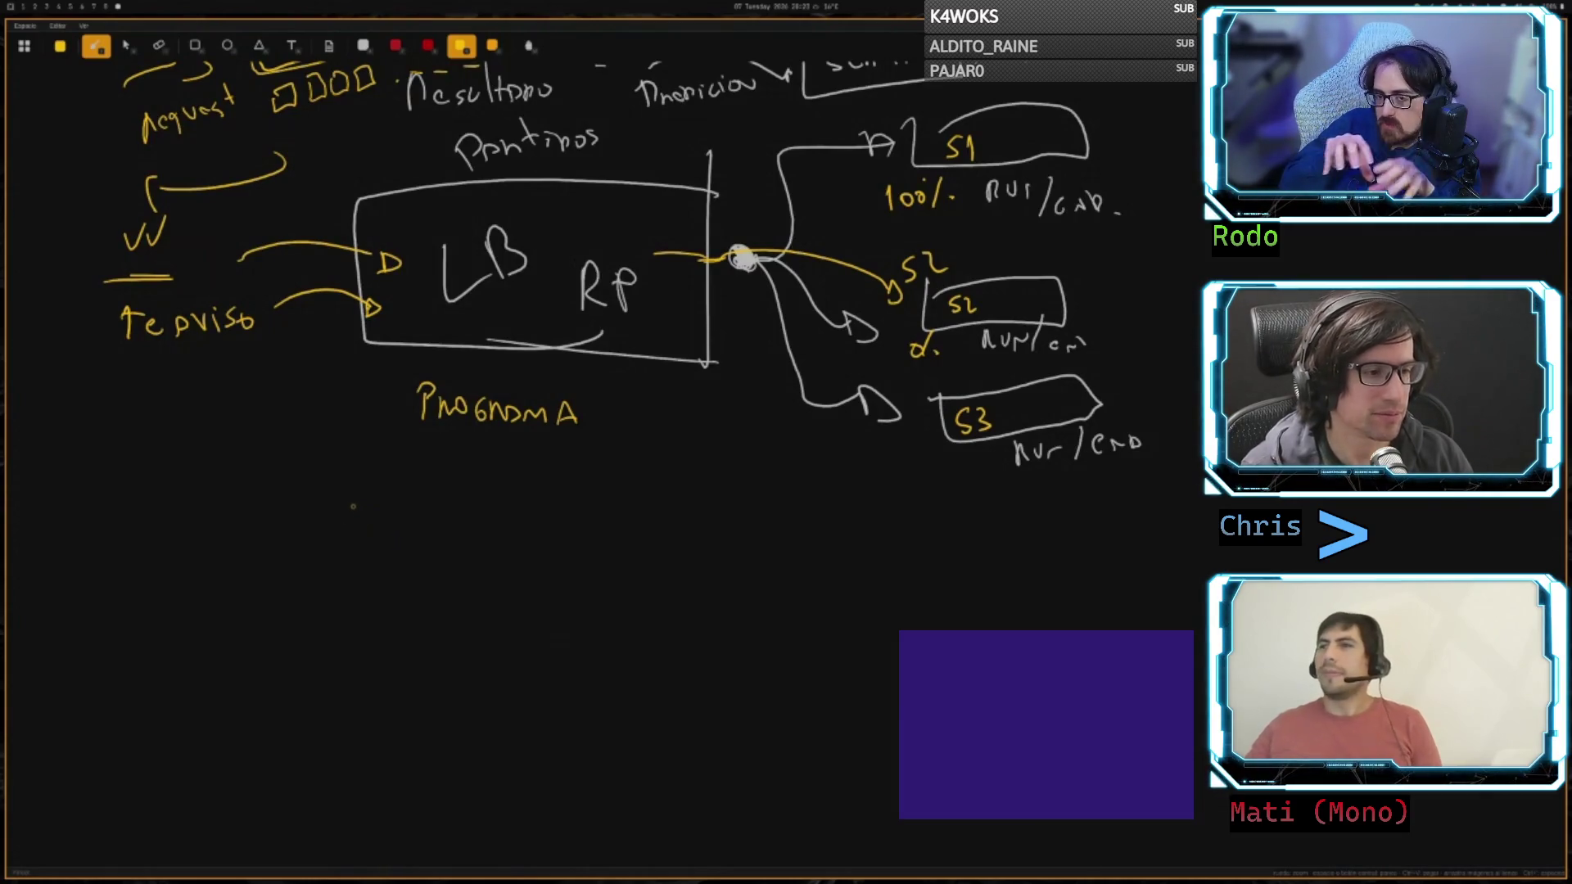
mouse_move(586, 448)
left_mouse_down()
mouse_move(407, 442)
mouse_move(433, 455)
left_mouse_up()
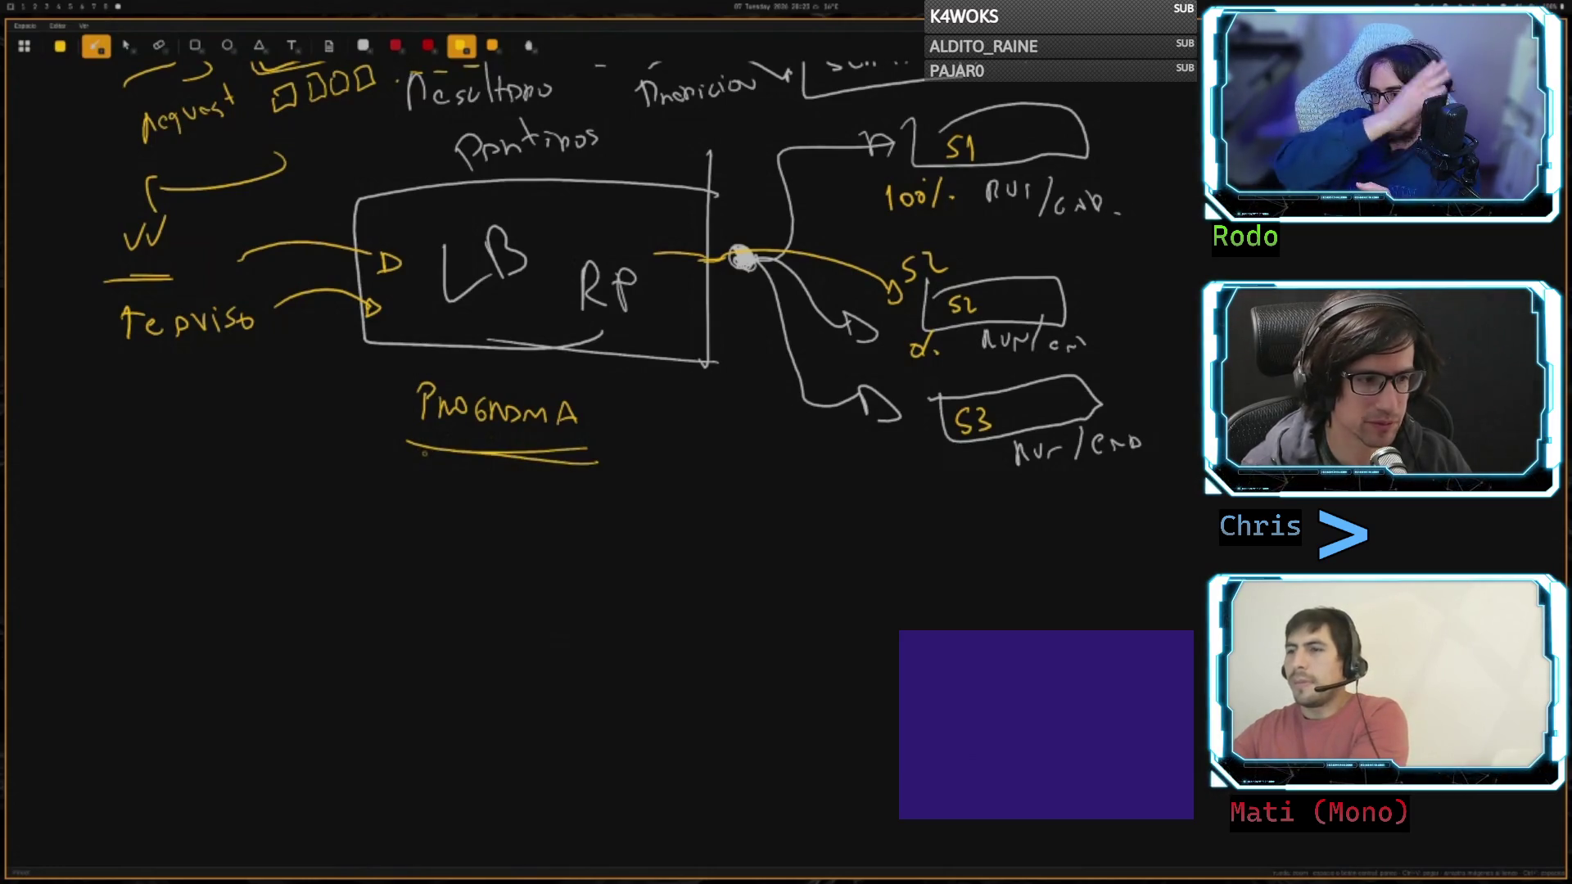
mouse_move(430, 484)
left_mouse_down()
mouse_move(423, 513)
mouse_move(520, 501)
mouse_move(483, 548)
mouse_move(518, 537)
mouse_move(515, 576)
mouse_move(580, 551)
left_mouse_up()
mouse_move(531, 597)
left_mouse_down()
mouse_move(561, 606)
mouse_move(620, 581)
mouse_move(631, 600)
mouse_move(643, 581)
left_mouse_up()
- Finish the servicio note, then write IP :80 and IP :443 in a box with an incoming arrow
left_click(678, 596)
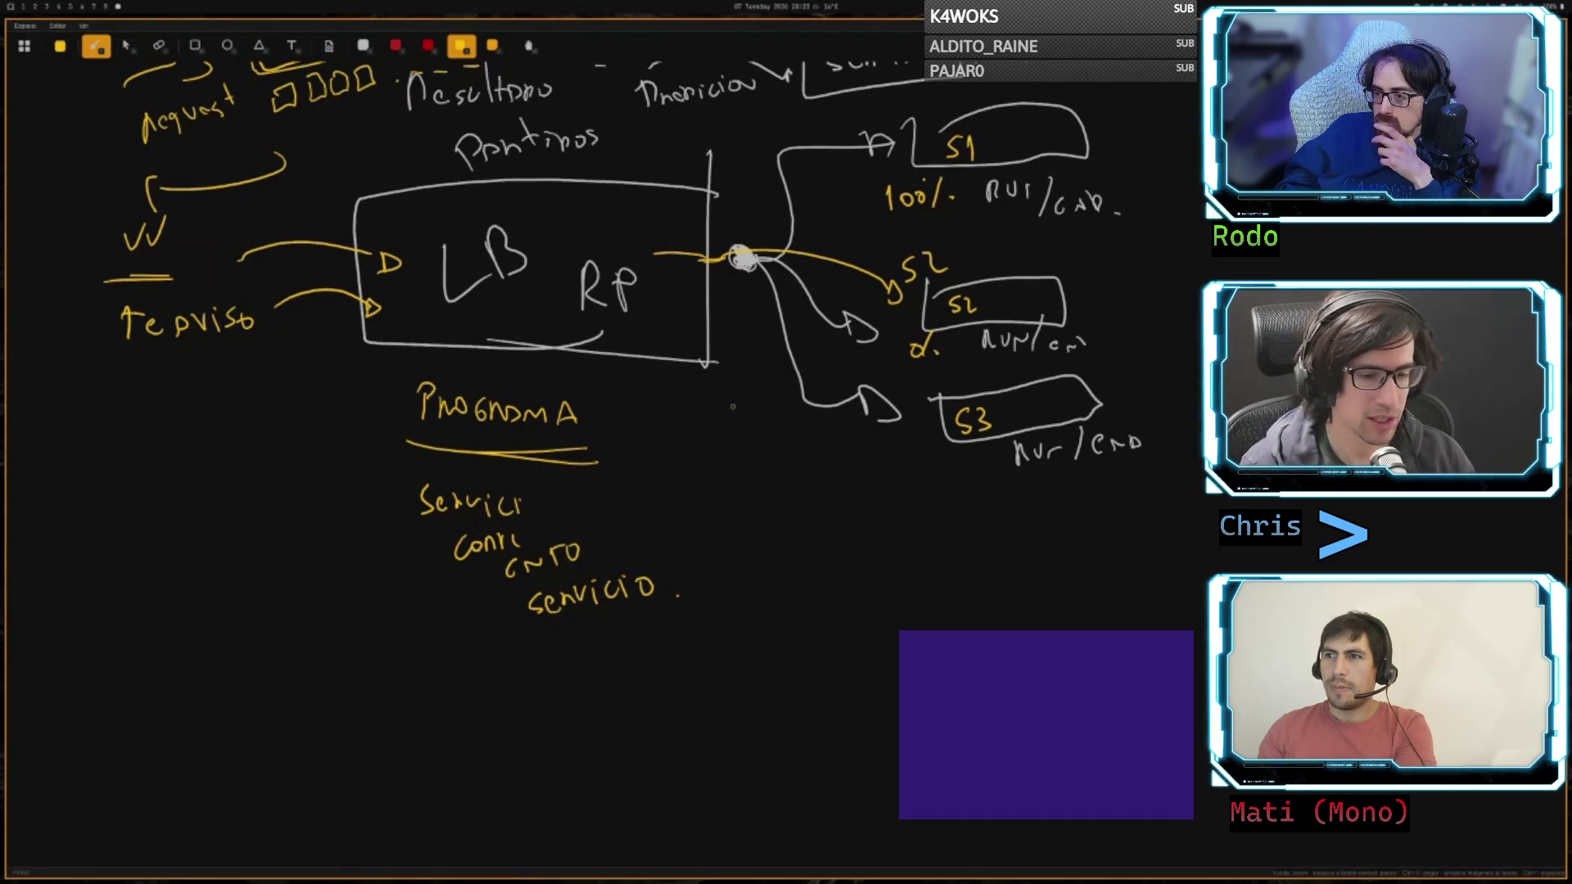
left_click(444, 661)
left_click(447, 672)
mouse_move(475, 662)
left_mouse_down()
mouse_move(463, 681)
mouse_move(500, 661)
mouse_move(464, 708)
mouse_move(475, 713)
left_mouse_up()
left_click(448, 702)
left_click(447, 713)
mouse_move(490, 685)
left_mouse_down()
mouse_move(501, 710)
mouse_move(522, 703)
mouse_move(327, 733)
mouse_move(305, 612)
mouse_move(534, 662)
mouse_move(532, 730)
left_mouse_up()
mouse_move(222, 645)
left_mouse_down()
mouse_move(405, 665)
mouse_move(394, 723)
left_mouse_up()
left_click_drag(411, 722, 415, 709)
- Draw an arrow from the ports box to a new box labelled RP
left_click_drag(513, 675, 570, 677)
left_click_drag(556, 668, 560, 686)
mouse_move(620, 641)
left_mouse_down()
mouse_move(620, 705)
mouse_move(848, 727)
mouse_move(622, 632)
mouse_move(679, 692)
mouse_move(715, 690)
left_mouse_up()
left_click_drag(715, 653, 720, 673)
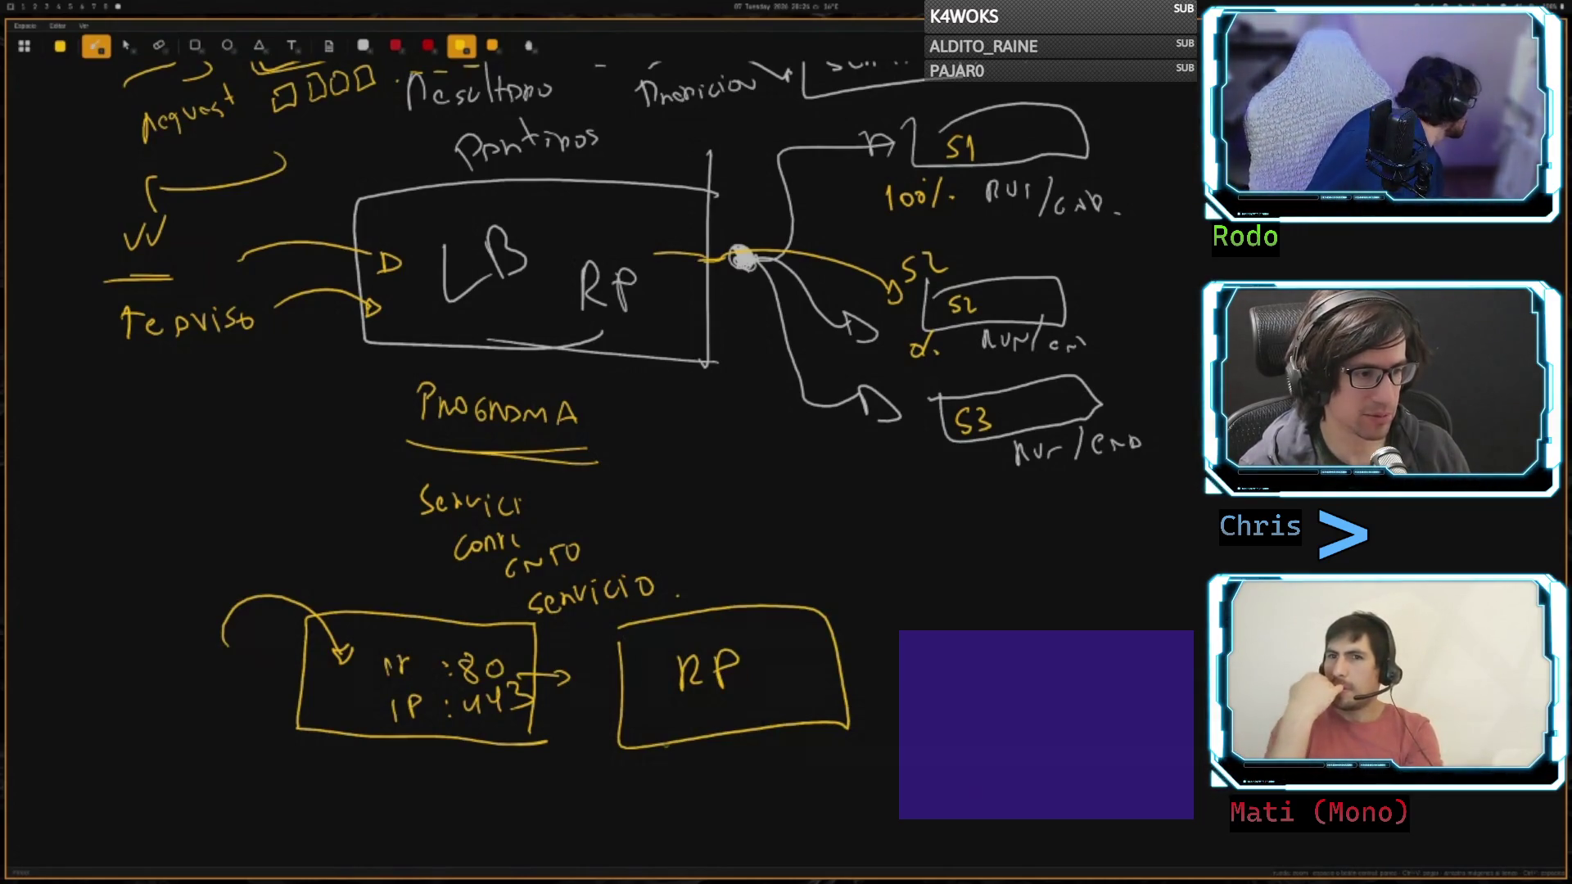
scroll(815, 750, "down", 5)
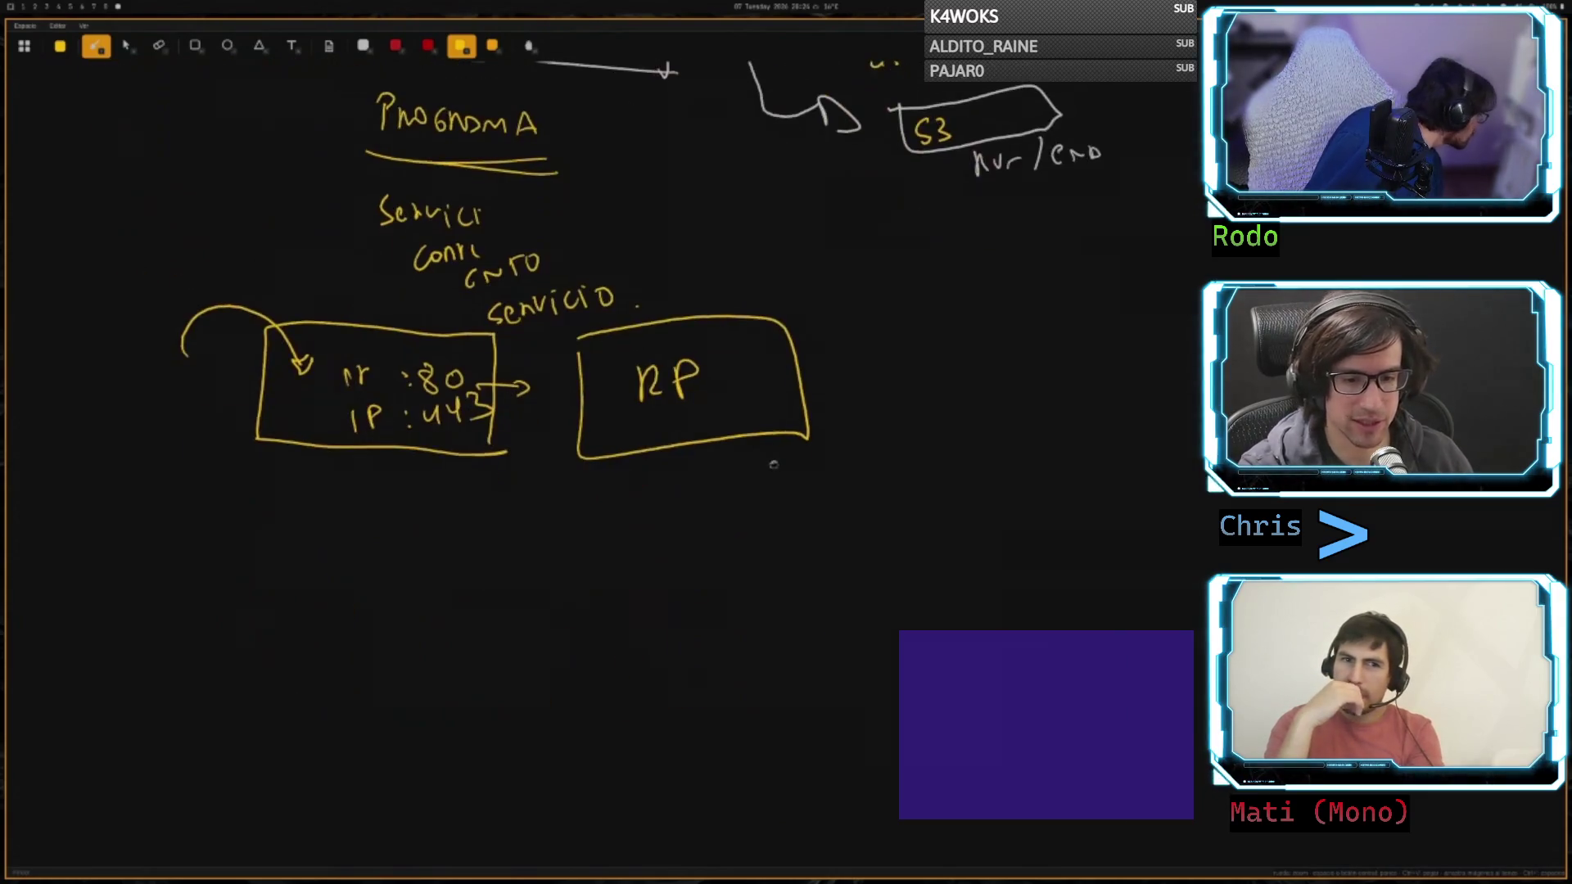
- Write 'TLS Termination' between the ports box and the RP box
left_click_drag(495, 477, 497, 521)
mouse_move(481, 475)
left_mouse_down()
mouse_move(518, 474)
mouse_move(555, 512)
mouse_move(525, 572)
left_mouse_up()
mouse_move(513, 549)
left_mouse_down()
mouse_move(538, 545)
mouse_move(543, 573)
left_mouse_up()
mouse_move(563, 556)
left_mouse_down()
mouse_move(564, 571)
mouse_move(651, 556)
left_mouse_up()
mouse_move(657, 501)
left_mouse_down()
mouse_move(660, 550)
mouse_move(672, 528)
left_mouse_up()
mouse_move(676, 558)
left_mouse_down()
mouse_move(678, 533)
mouse_move(710, 538)
left_mouse_up()
- Tag the ports box C4 and the RP side C7, underline IP and 443, and draw a box below C4
mouse_move(337, 477)
left_mouse_down()
mouse_move(337, 507)
mouse_move(365, 490)
mouse_move(356, 509)
left_mouse_up()
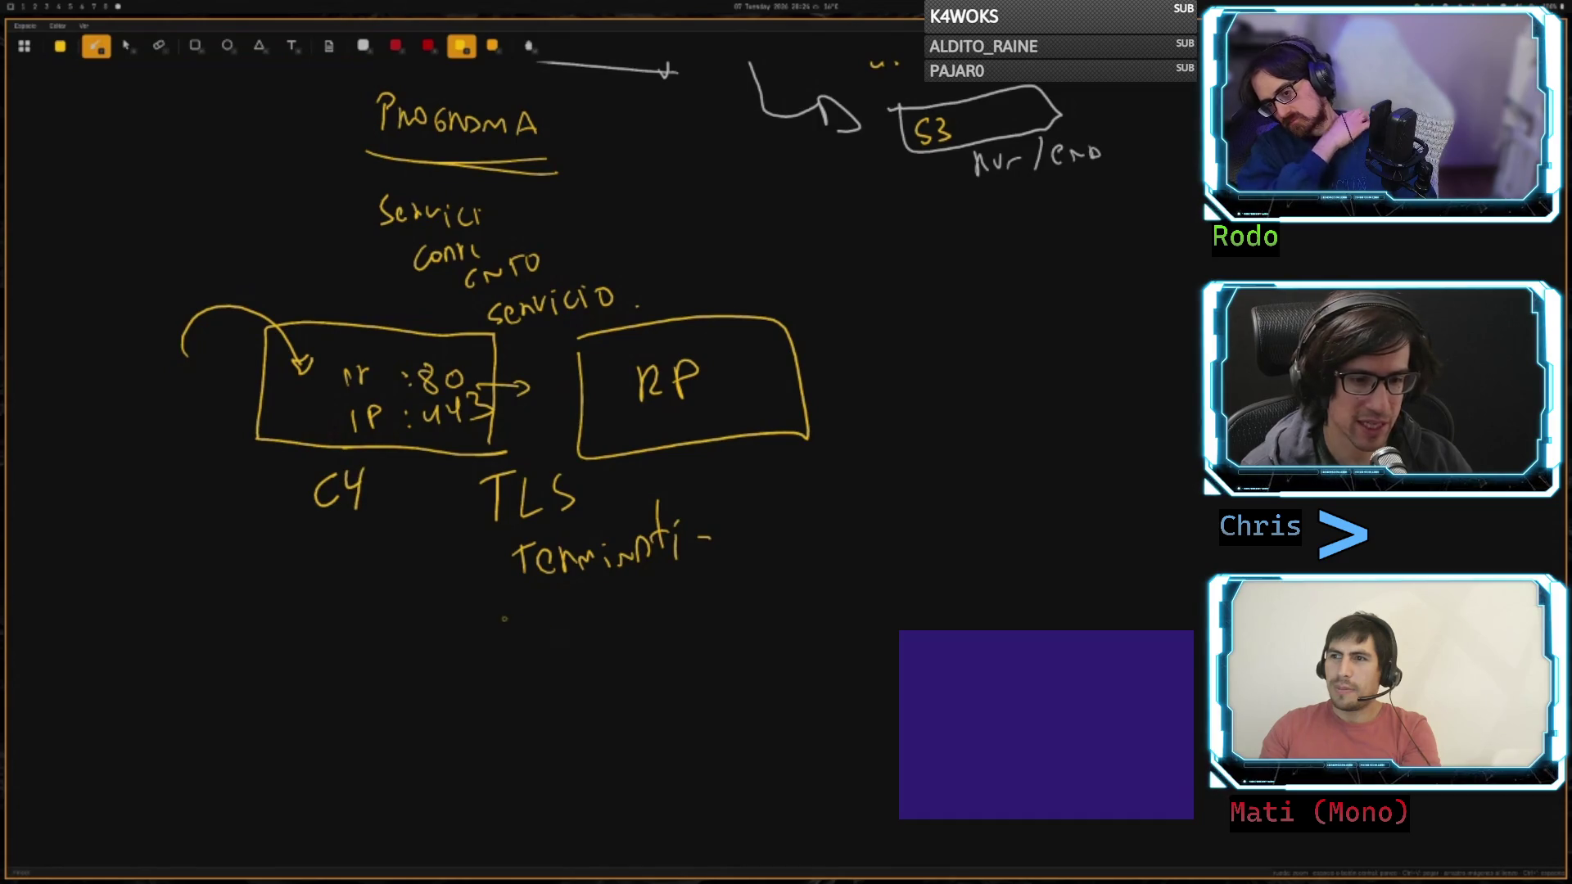
left_click_drag(652, 473, 655, 504)
mouse_move(649, 606)
left_mouse_down()
mouse_move(631, 626)
mouse_move(654, 633)
mouse_move(679, 595)
mouse_move(676, 639)
mouse_move(693, 609)
left_mouse_up()
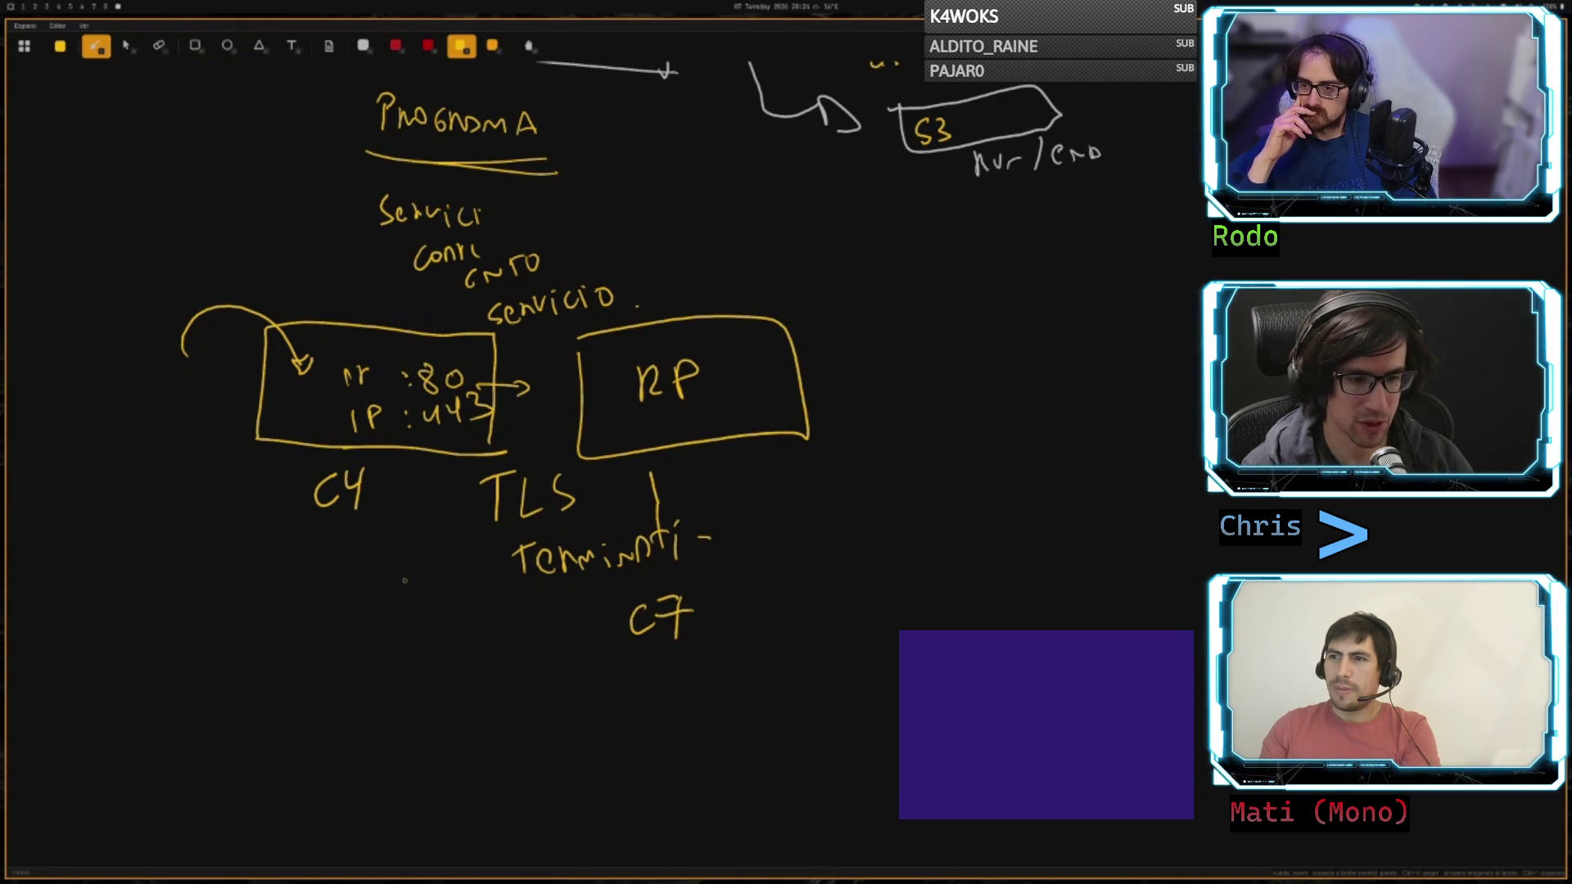
left_click_drag(395, 421, 308, 424)
left_click_drag(481, 437, 418, 446)
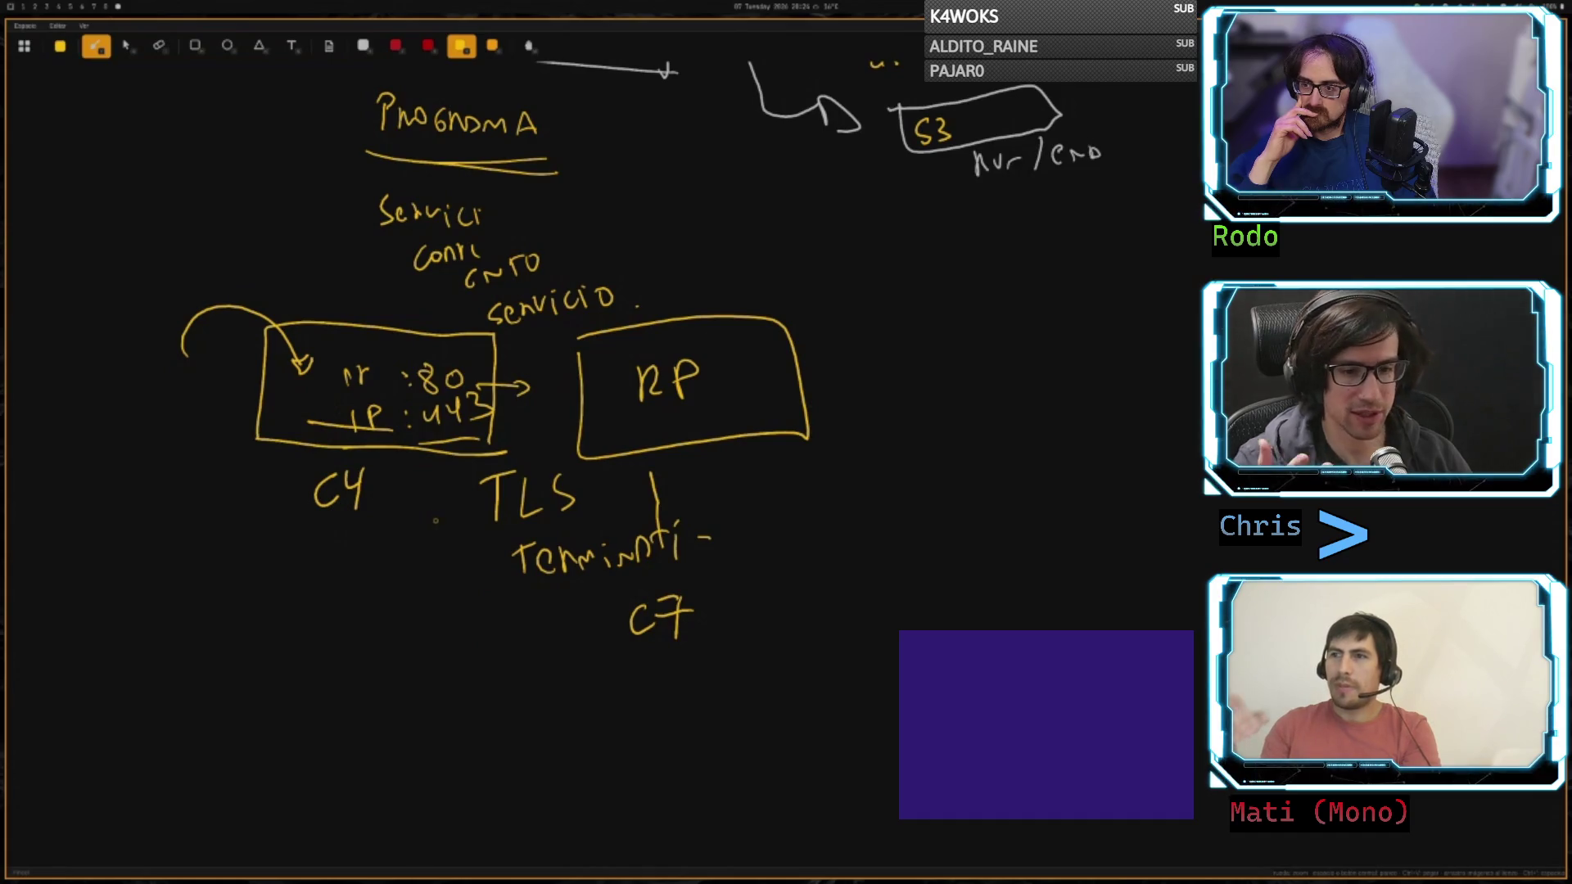
mouse_move(478, 571)
left_mouse_down()
mouse_move(468, 745)
mouse_move(295, 701)
mouse_move(454, 782)
mouse_move(455, 732)
left_mouse_up()
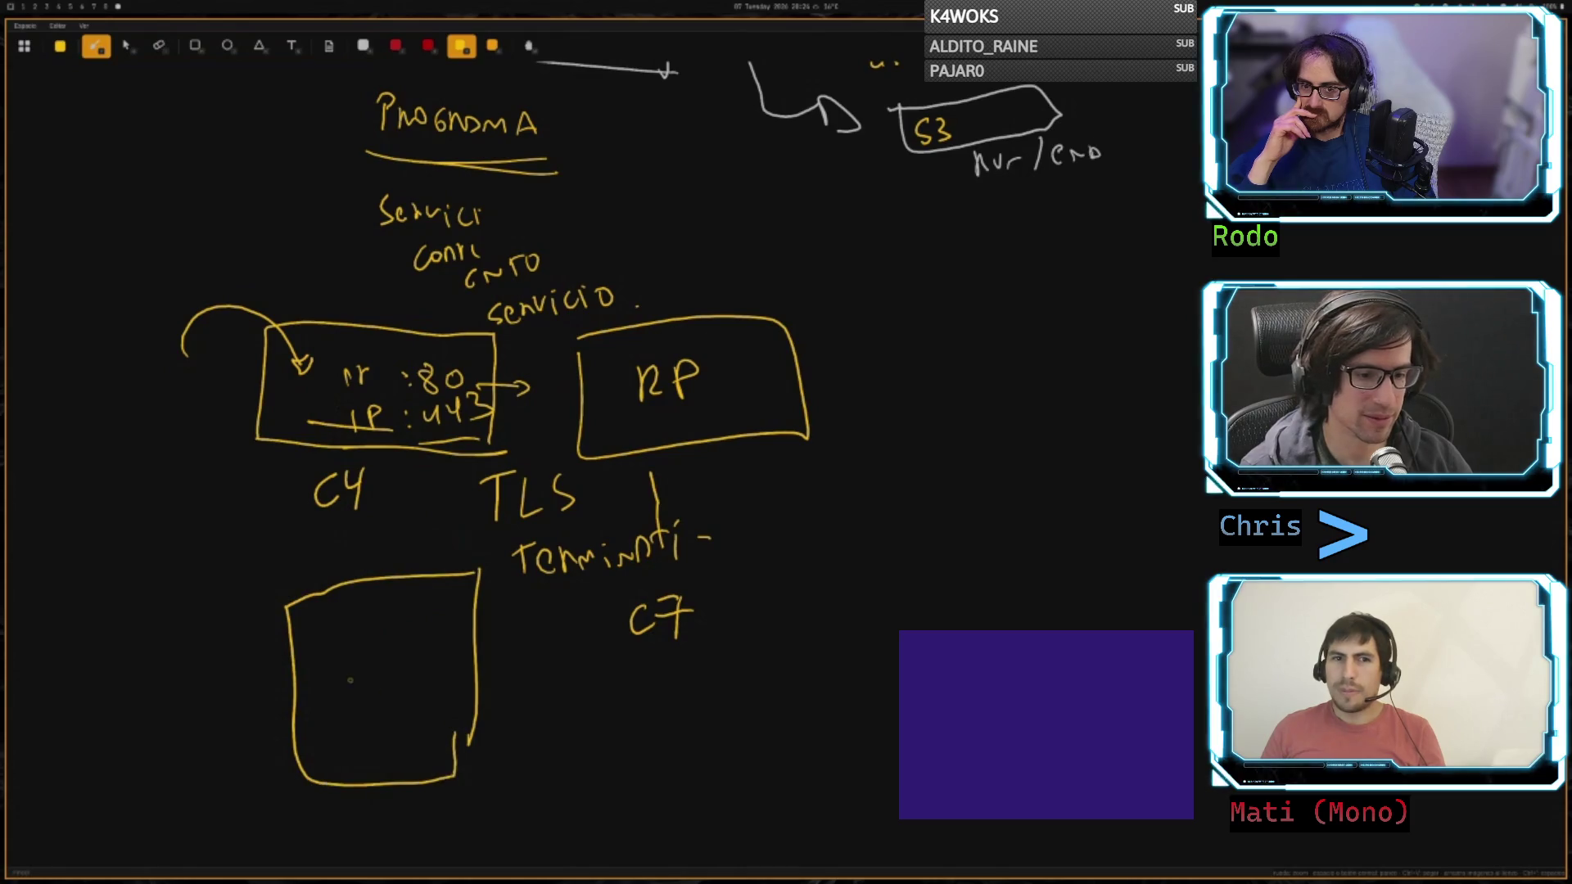
- Label the new box BD pdf and draw a 'Decifra' arrow from TLS termination to the right
mouse_move(325, 655)
left_mouse_down()
mouse_move(331, 681)
mouse_move(362, 663)
mouse_move(329, 734)
mouse_move(375, 686)
left_mouse_up()
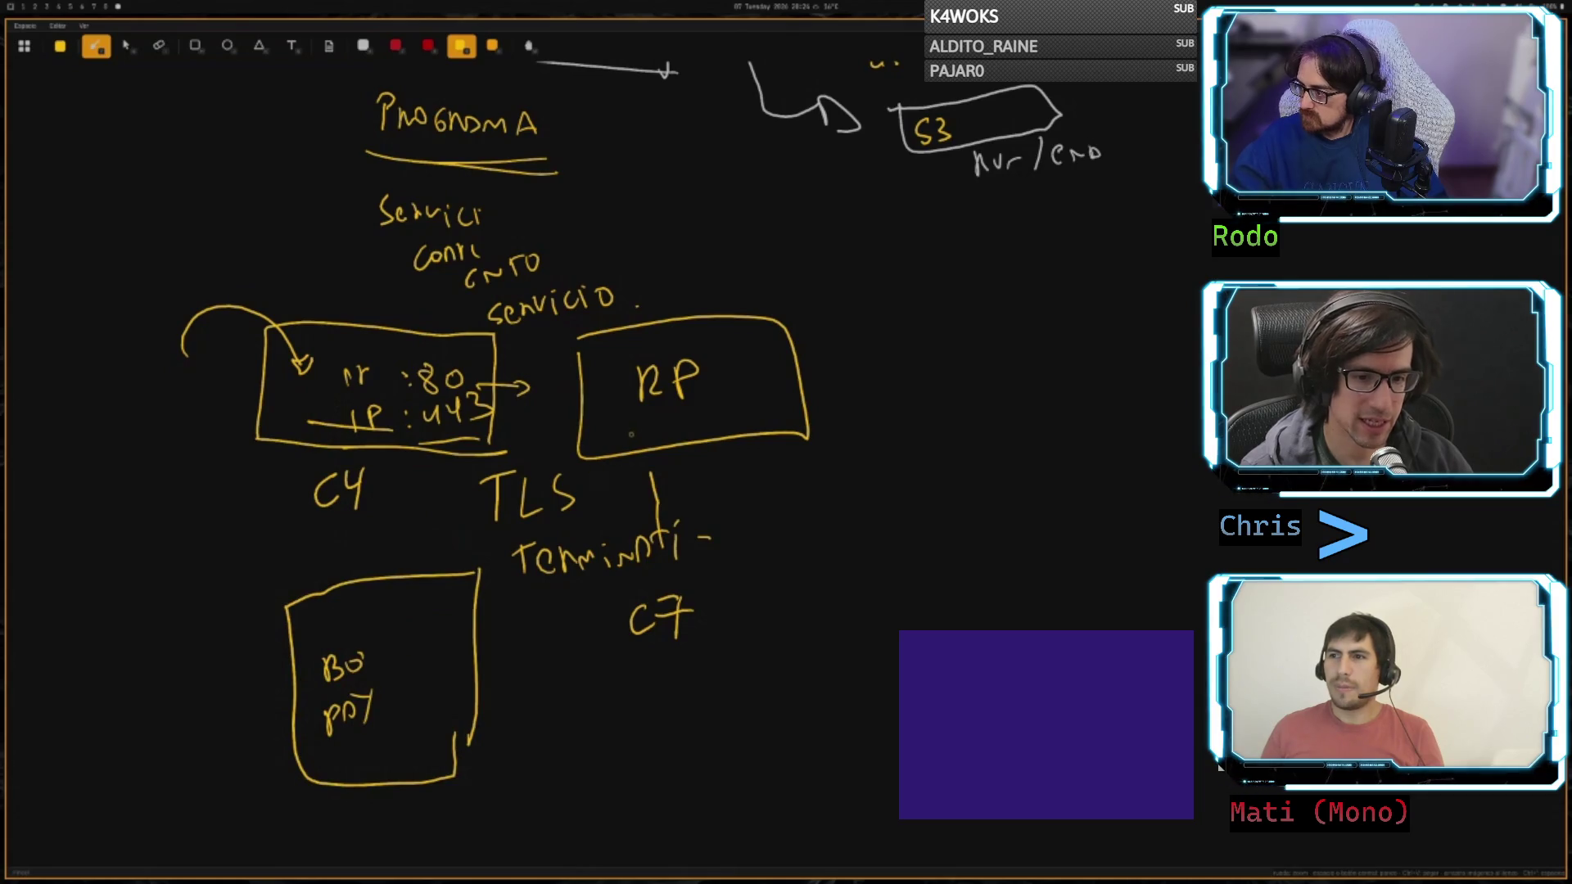
mouse_move(533, 578)
left_mouse_down()
mouse_move(456, 638)
mouse_move(465, 665)
mouse_move(502, 676)
left_mouse_up()
mouse_move(499, 650)
left_mouse_down()
mouse_move(516, 678)
mouse_move(528, 659)
mouse_move(540, 676)
left_mouse_up()
mouse_move(556, 663)
left_mouse_down()
mouse_move(566, 687)
mouse_move(579, 665)
left_mouse_up()
mouse_move(586, 665)
left_mouse_down()
mouse_move(586, 681)
mouse_move(609, 670)
left_mouse_up()
mouse_move(550, 744)
left_mouse_down()
mouse_move(645, 737)
mouse_move(718, 704)
mouse_move(741, 720)
mouse_move(792, 686)
left_mouse_up()
- Write a sample name, HOLANDA and .PNG as the decrypted data
mouse_move(781, 687)
left_mouse_down()
mouse_move(782, 716)
mouse_move(808, 717)
left_mouse_up()
left_click_drag(709, 742, 708, 773)
mouse_move(708, 754)
left_mouse_down()
mouse_move(723, 770)
mouse_move(771, 746)
left_mouse_up()
left_click_drag(780, 746, 806, 743)
left_click_drag(807, 761, 844, 750)
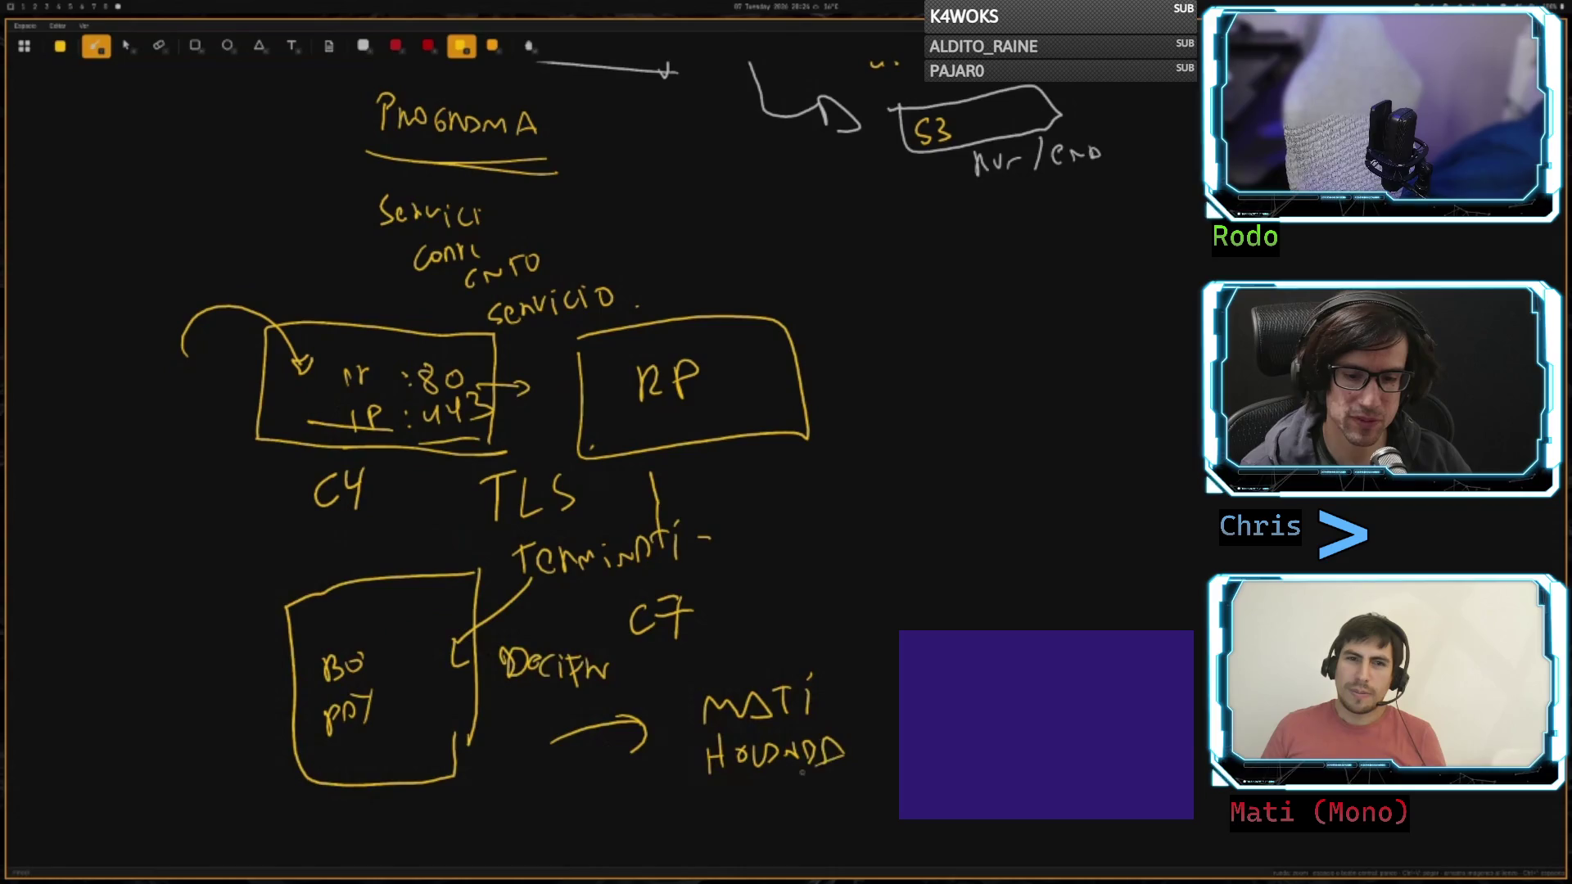
mouse_move(723, 800)
left_mouse_down()
mouse_move(723, 825)
mouse_move(770, 800)
mouse_move(790, 812)
left_mouse_up()
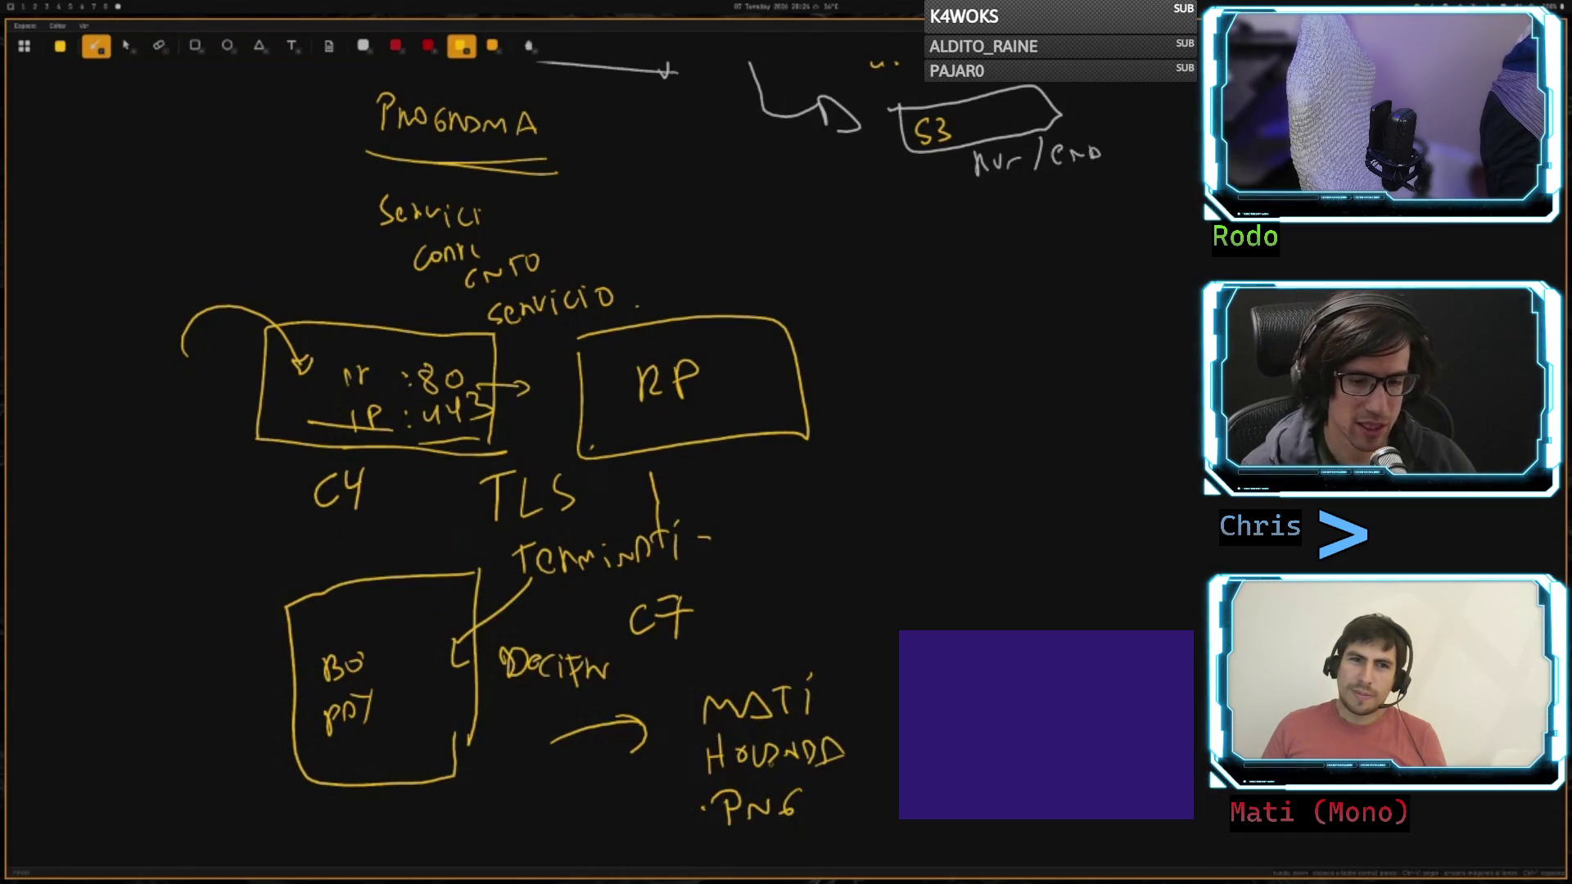
- Write INFO above the list and bracket its entries
left_click_drag(706, 649, 706, 675)
left_click_drag(697, 648, 720, 644)
left_click_drag(698, 676, 753, 644)
left_click_drag(739, 645, 761, 640)
mouse_move(749, 642)
left_mouse_down()
mouse_move(748, 670)
mouse_move(777, 650)
mouse_move(669, 842)
mouse_move(704, 839)
left_mouse_up()
mouse_move(817, 629)
left_mouse_down()
mouse_move(849, 612)
mouse_move(848, 825)
left_mouse_up()
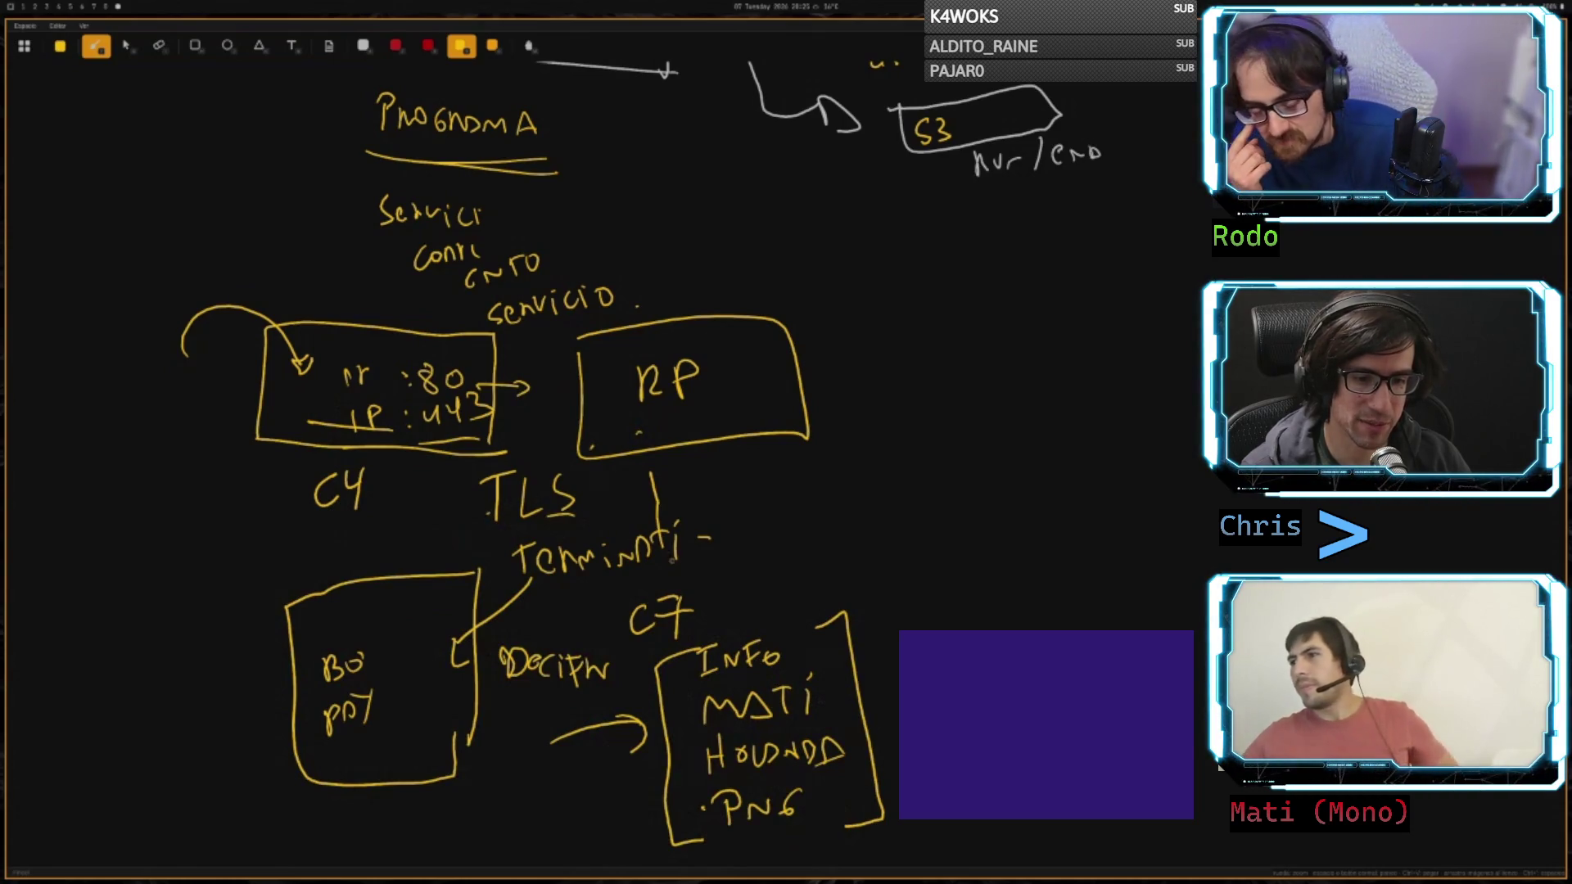
- Underline the end of the termination word and draw an arrow down into the INFO list
left_click_drag(620, 565, 678, 560)
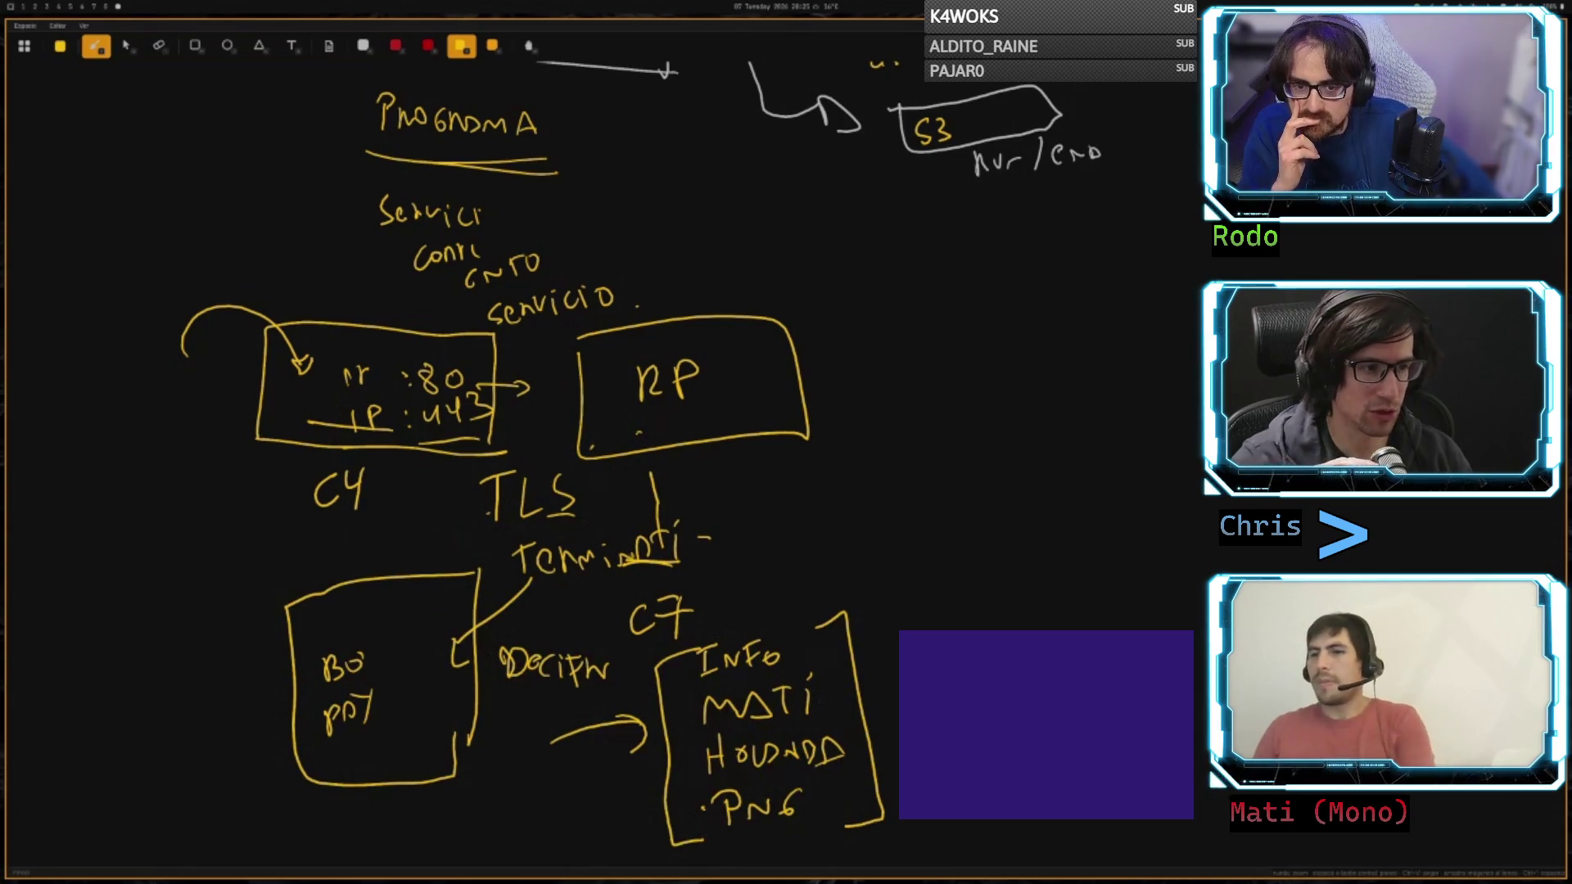
left_click_drag(854, 506, 817, 595)
mouse_move(812, 573)
left_mouse_down()
mouse_move(819, 598)
mouse_move(849, 583)
left_mouse_up()
mouse_move(796, 661)
left_mouse_down()
mouse_move(732, 700)
mouse_move(785, 670)
left_mouse_up()
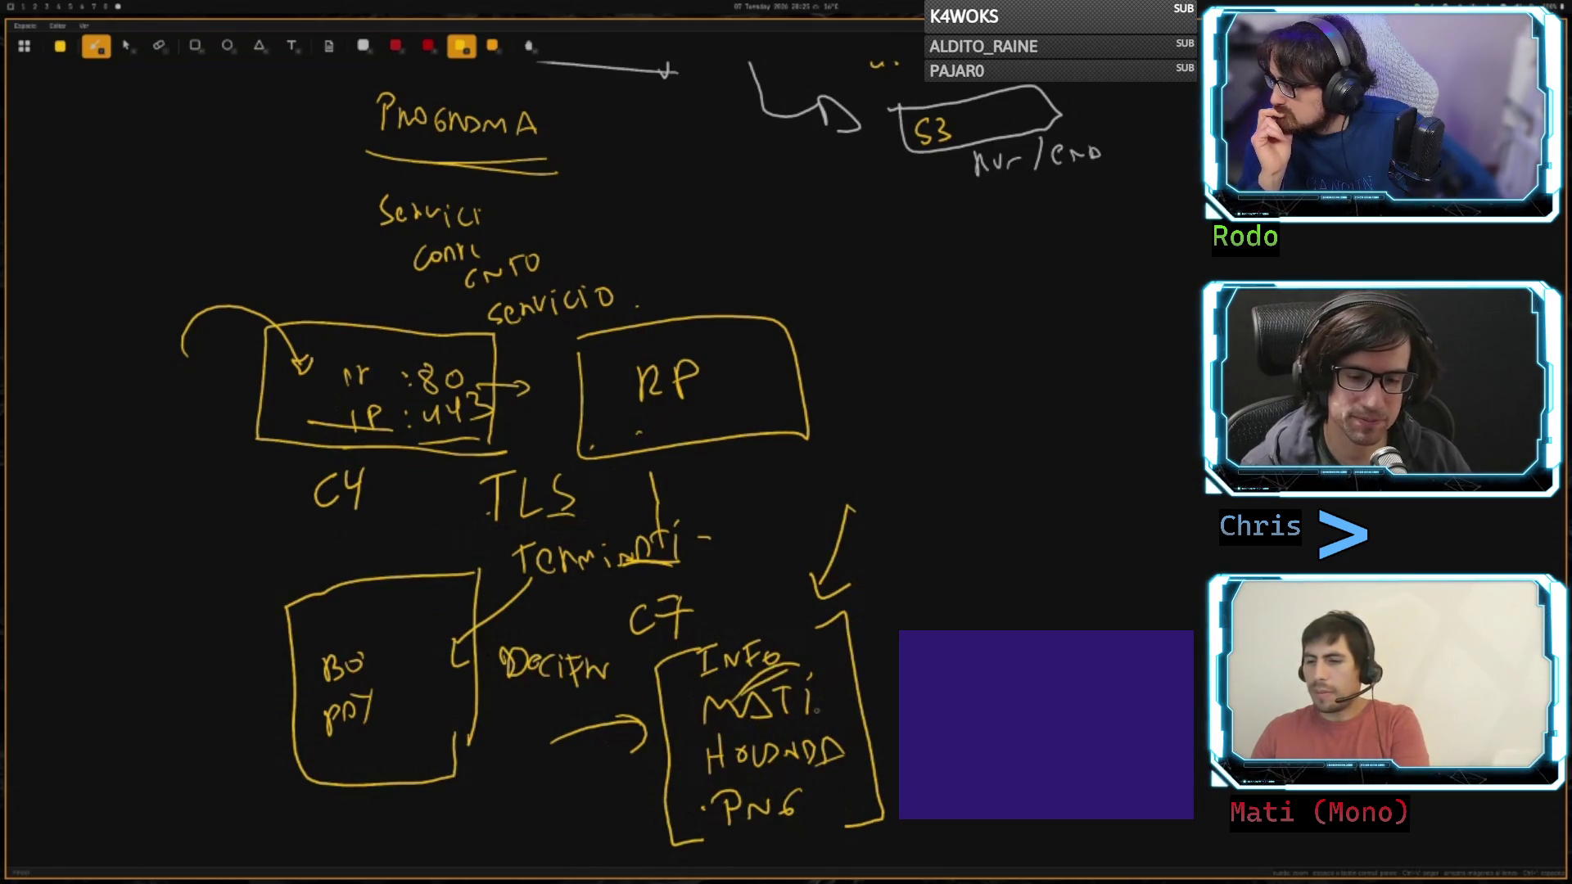
- Erase most of the INFO list entries with the eraser, then start a new entry
key("e")
mouse_move(788, 692)
left_mouse_down()
mouse_move(781, 710)
mouse_move(712, 713)
mouse_move(832, 736)
mouse_move(708, 762)
mouse_move(766, 755)
mouse_move(741, 802)
left_mouse_up()
mouse_move(770, 736)
left_mouse_down()
mouse_move(720, 761)
mouse_move(770, 815)
left_mouse_up()
key("p")
mouse_move(702, 720)
left_mouse_down()
mouse_move(710, 770)
mouse_move(778, 728)
mouse_move(689, 781)
left_mouse_up()
- Finish the new list entry and connect the RP box down to the list
left_click_drag(787, 724, 786, 760)
mouse_move(791, 692)
left_mouse_down()
mouse_move(787, 755)
mouse_move(842, 713)
left_mouse_up()
mouse_move(774, 407)
left_mouse_down()
mouse_move(845, 507)
mouse_move(1058, 525)
mouse_move(1150, 450)
mouse_move(877, 456)
left_mouse_up()
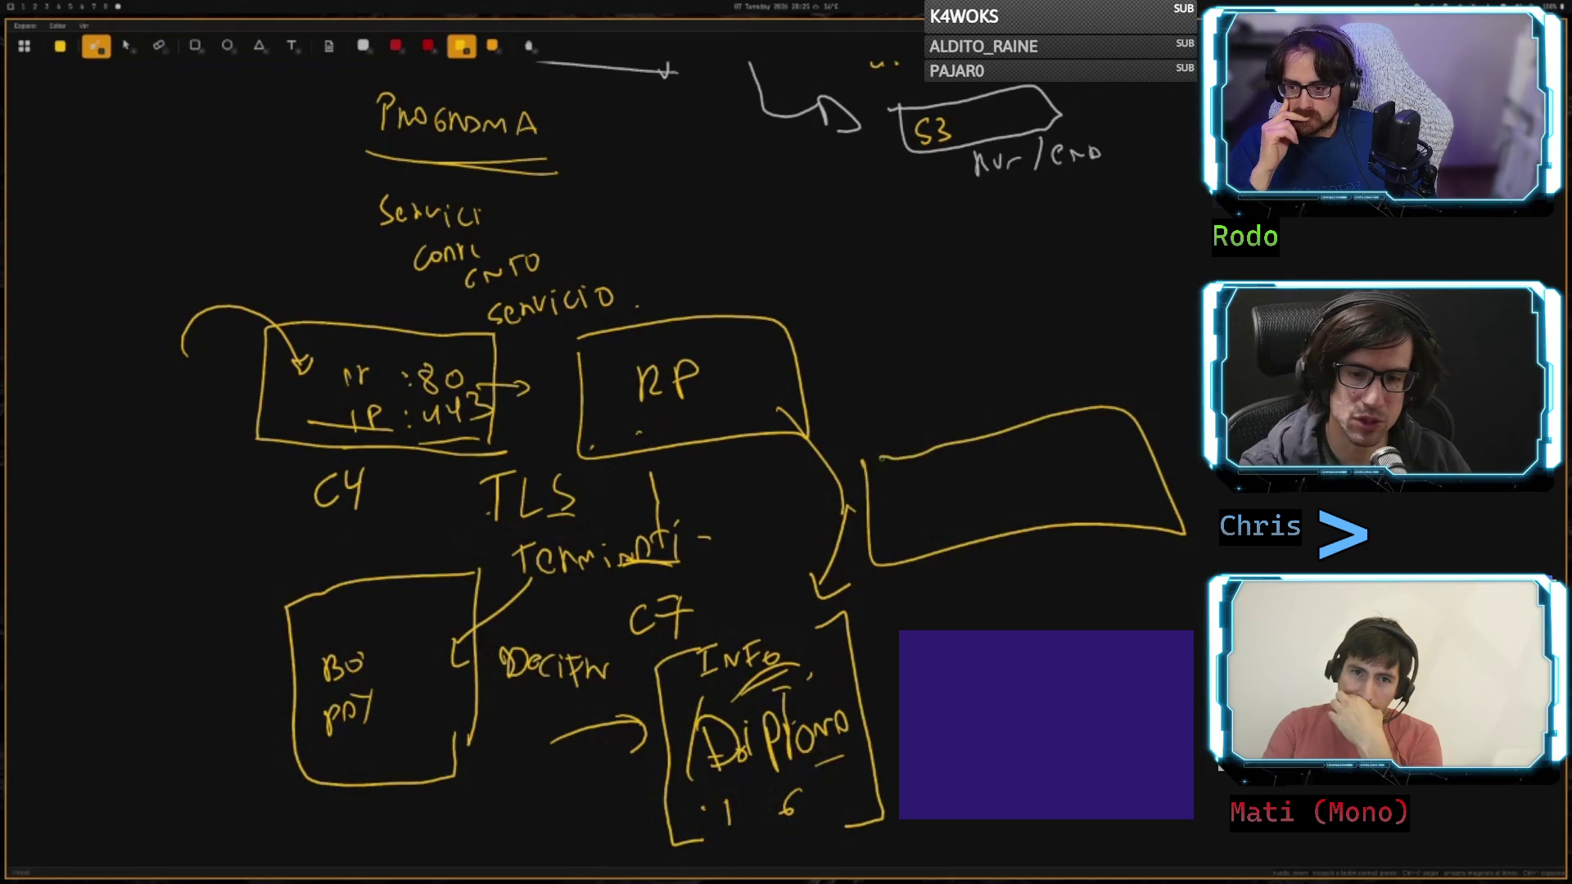
- Close the box right of RP and write 'mypiplon ->' followed by LAMBDA inside it
mouse_move(876, 526)
left_mouse_down()
mouse_move(913, 504)
mouse_move(907, 536)
mouse_move(946, 513)
mouse_move(958, 533)
left_mouse_up()
mouse_move(968, 507)
left_mouse_down()
mouse_move(975, 468)
mouse_move(1008, 496)
mouse_move(1039, 481)
mouse_move(1044, 496)
left_mouse_up()
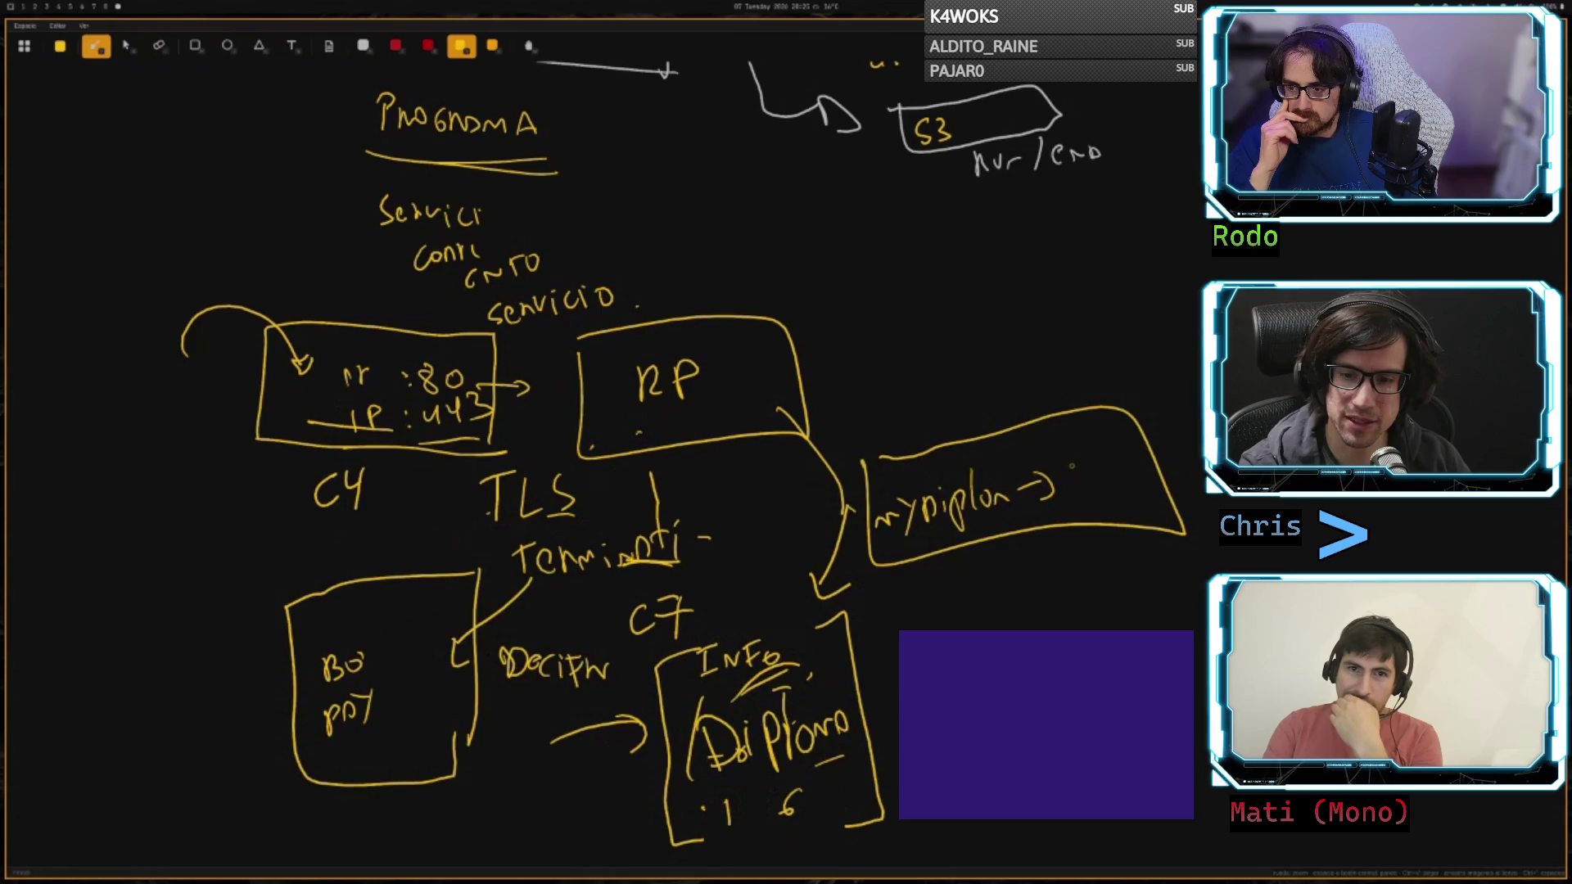
mouse_move(1061, 467)
left_mouse_down()
mouse_move(1092, 491)
mouse_move(1151, 465)
mouse_move(1139, 475)
left_mouse_up()
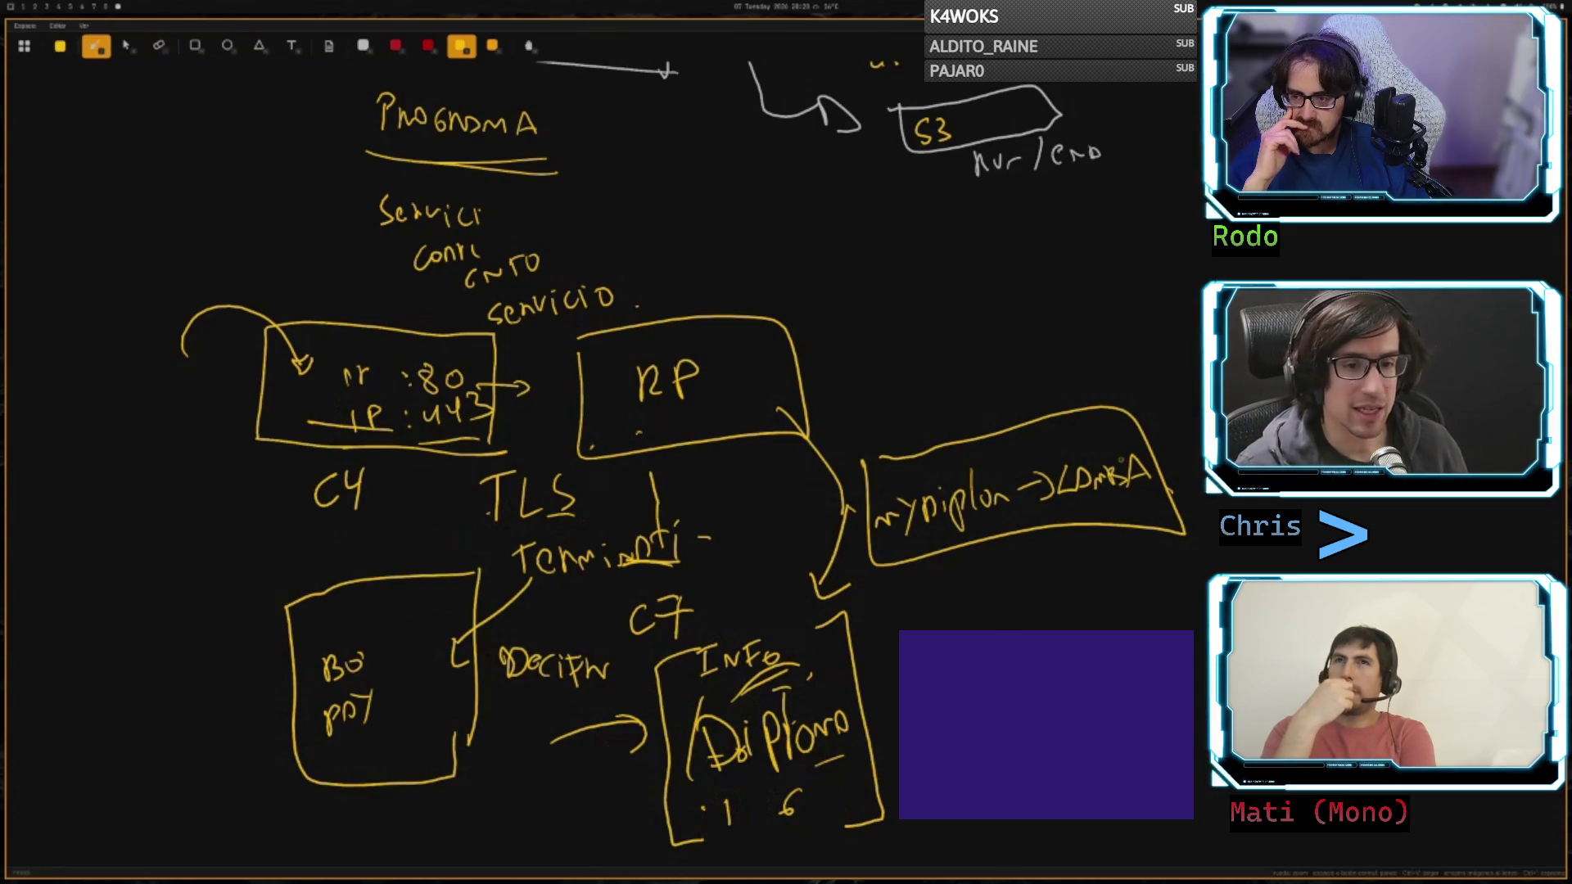
- Scroll the canvas down past the finished mypiplon → LAMBDA label
scroll(573, 410, "down", 3)
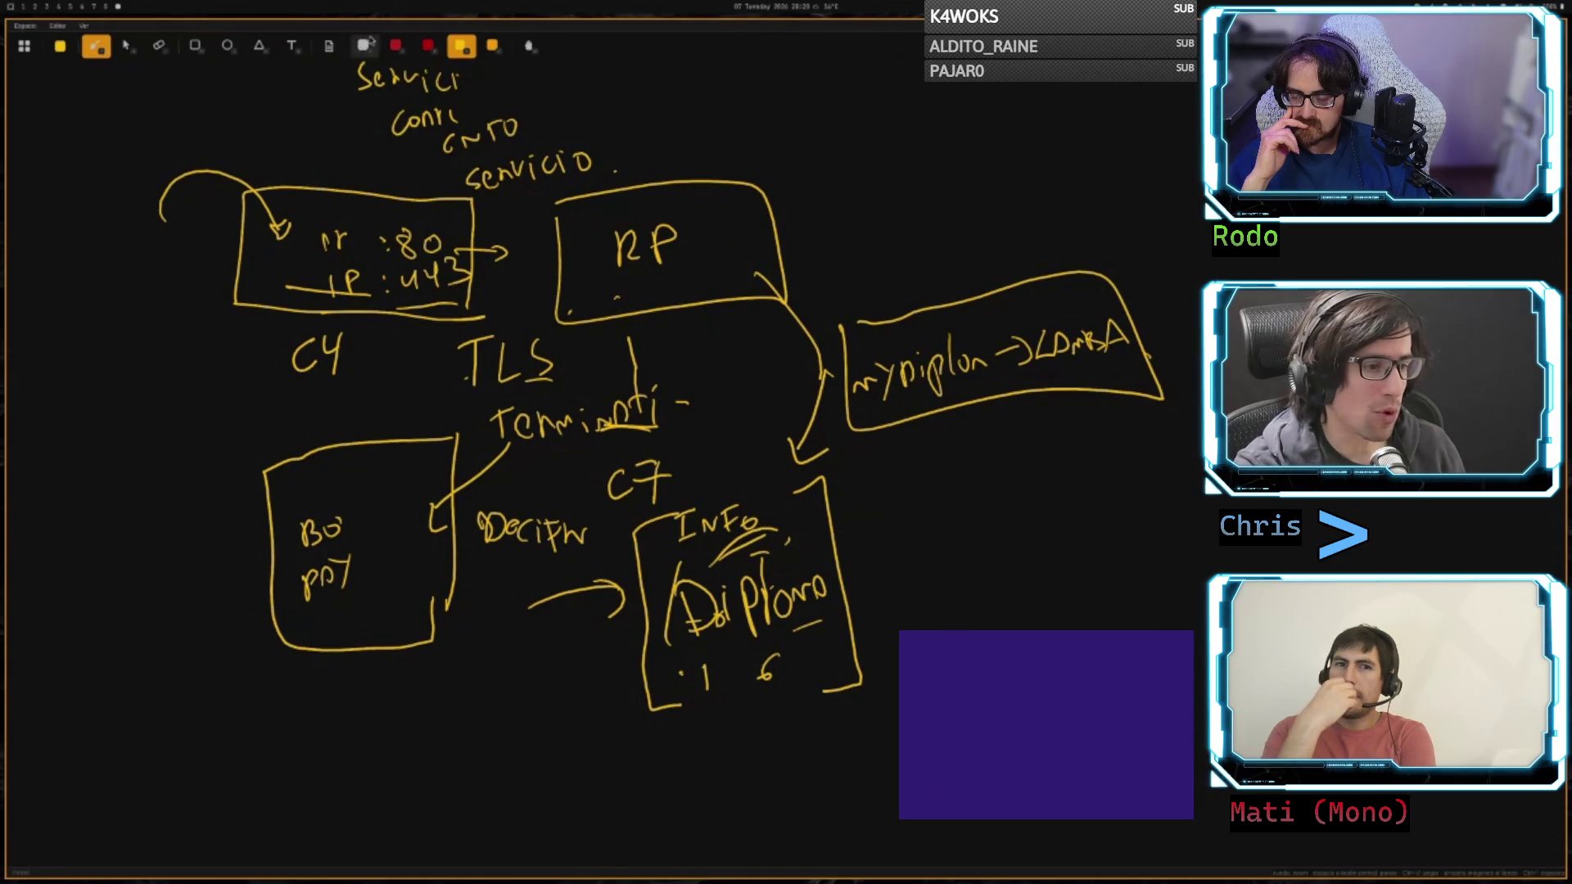
- Switch the ink to white, scroll to the blank area, and start a box below the Diploma box
left_click(364, 46)
scroll(508, 337, "down", 5)
scroll(508, 336, "down", 2)
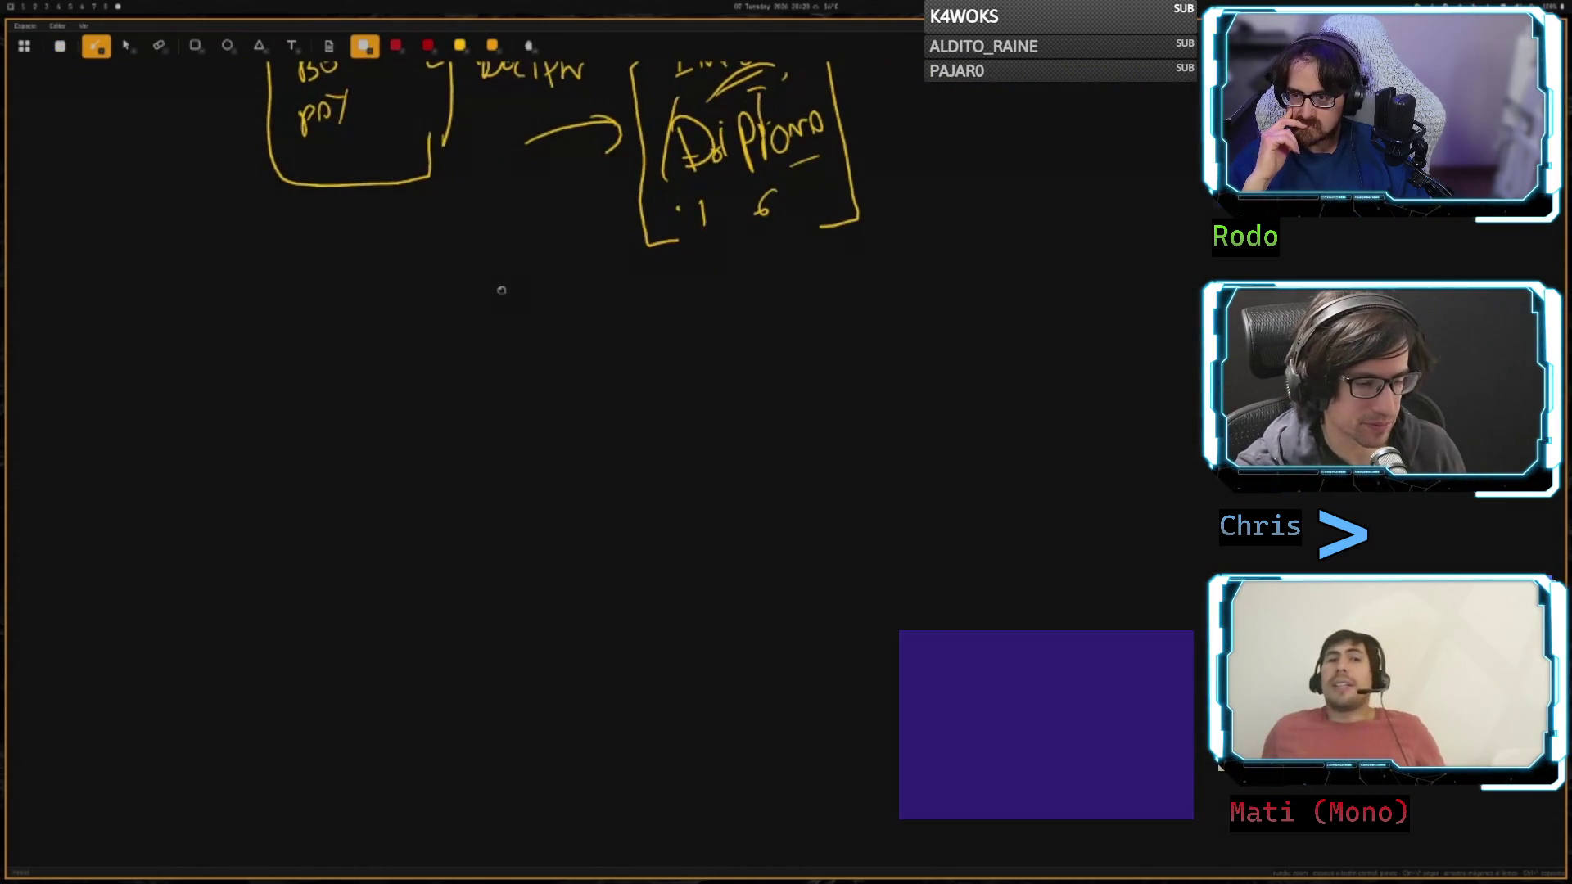
scroll(494, 295, "up", 6)
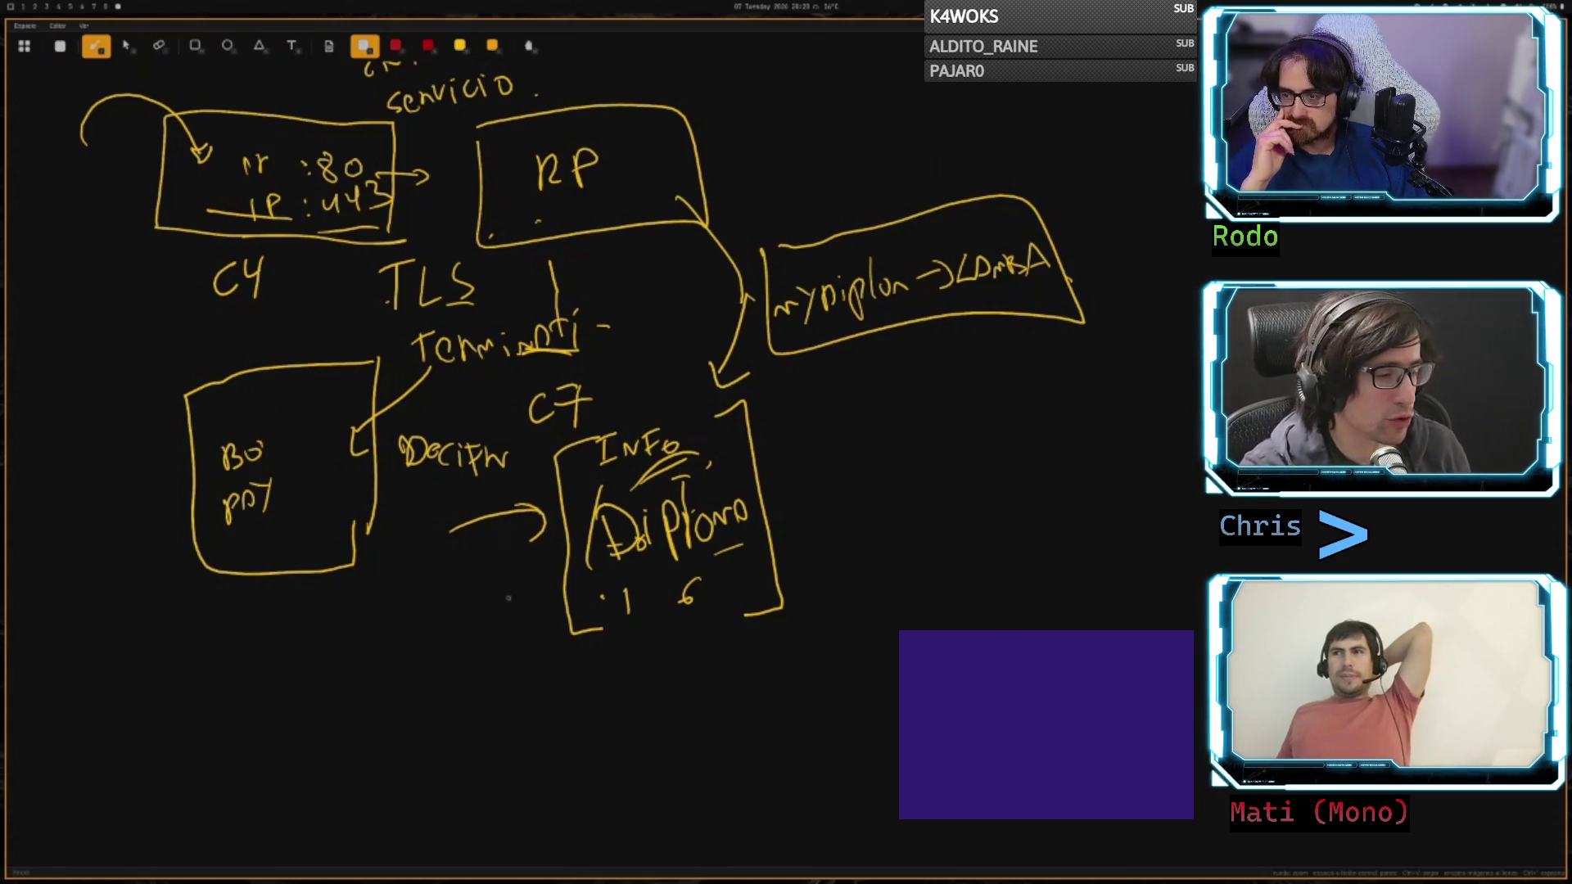
scroll(525, 391, "down", 3)
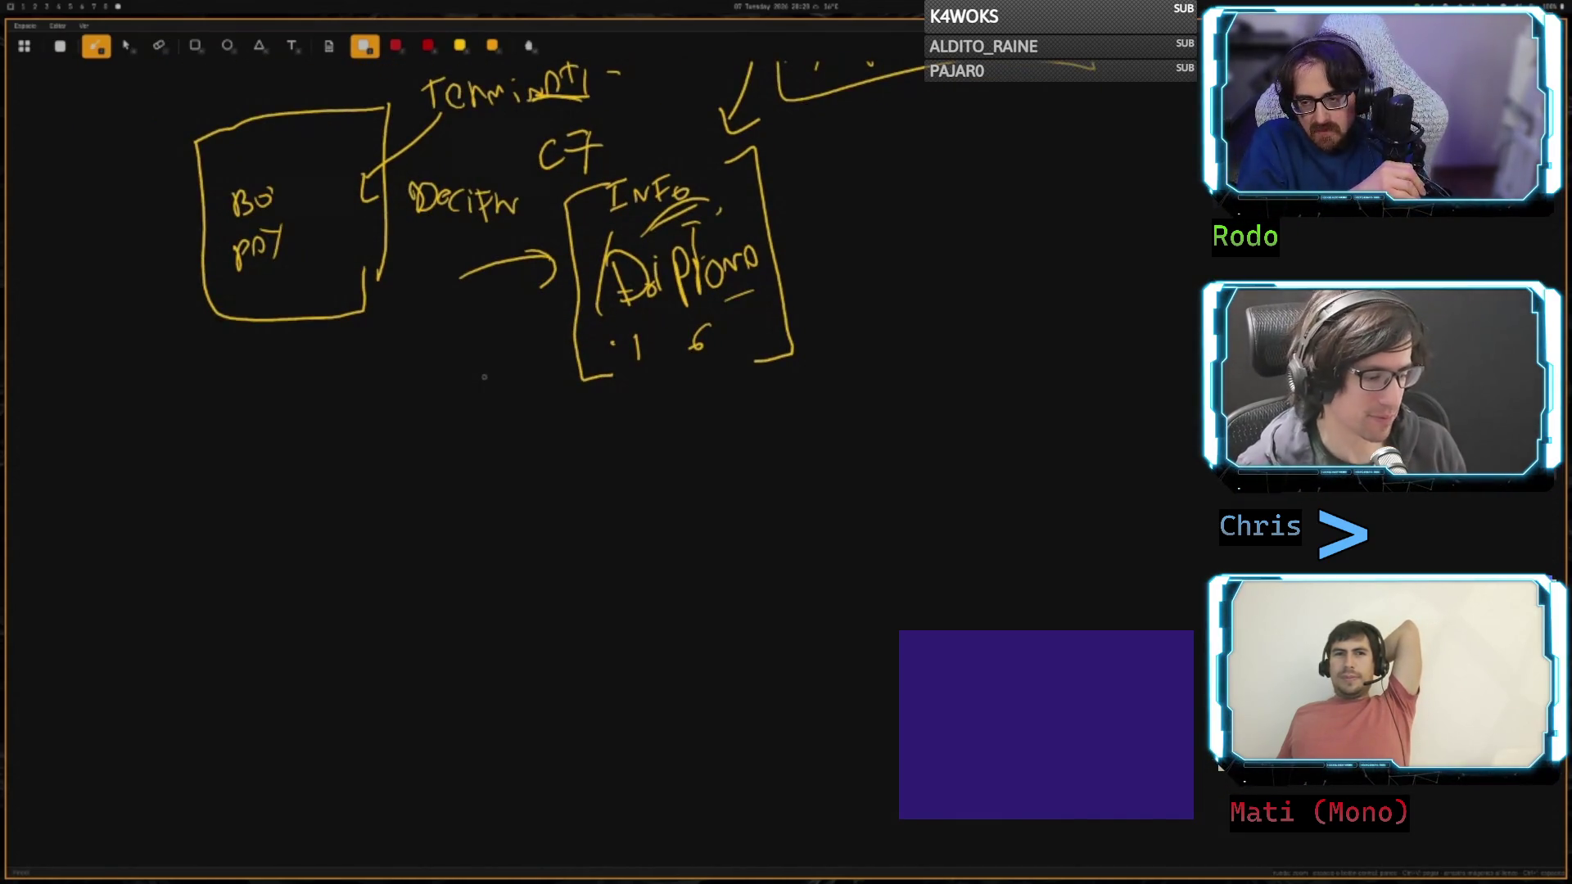
mouse_move(630, 550)
left_mouse_down()
mouse_move(638, 633)
mouse_move(635, 552)
mouse_move(458, 567)
mouse_move(466, 654)
mouse_move(638, 633)
left_mouse_up()
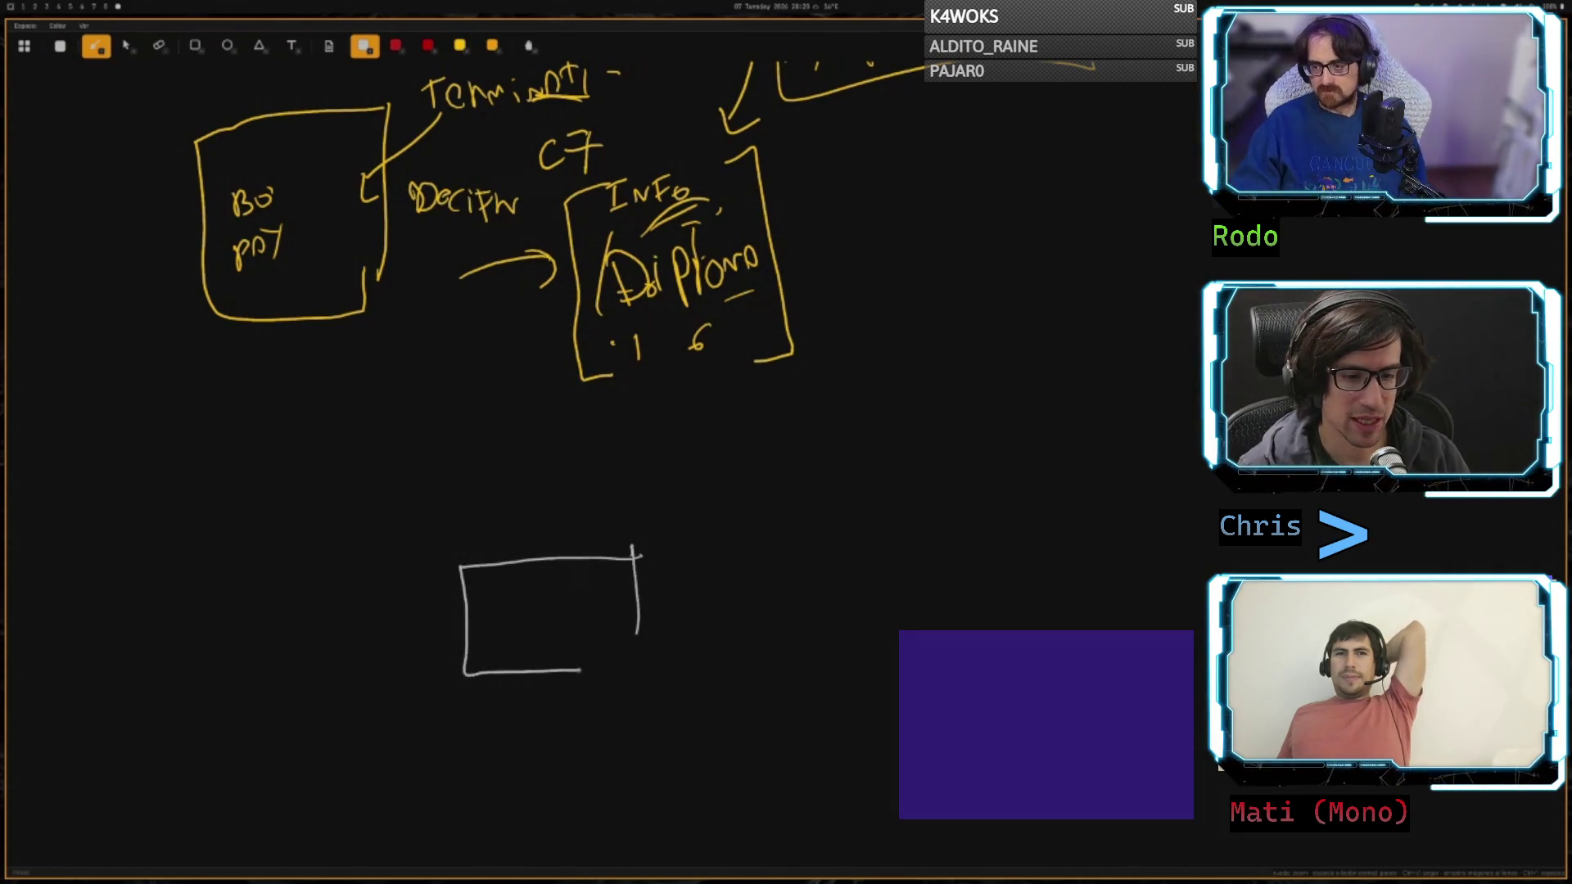
- Write EKS in the white box, erase it, and relabel the box 'Kubern.'
mouse_move(509, 600)
left_mouse_down()
mouse_move(491, 637)
mouse_move(532, 602)
mouse_move(551, 634)
left_mouse_up()
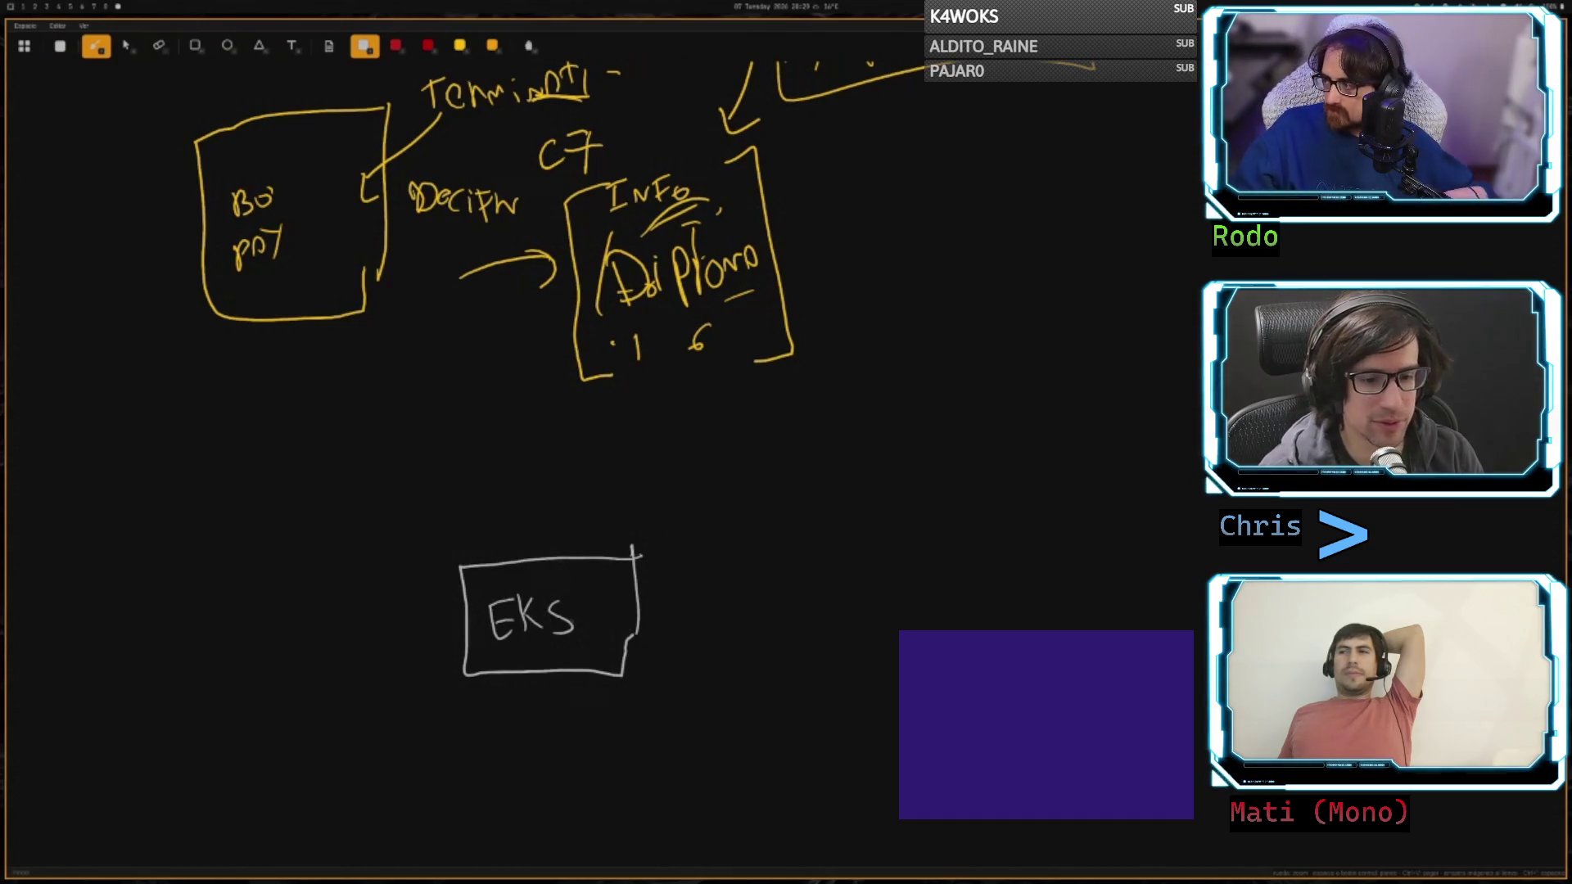
mouse_move(542, 621)
left_mouse_down()
mouse_move(588, 636)
mouse_move(466, 614)
mouse_move(536, 622)
mouse_move(606, 546)
mouse_move(491, 659)
mouse_move(651, 645)
left_mouse_up()
key("e")
key("p")
mouse_move(517, 595)
left_mouse_down()
mouse_move(563, 622)
mouse_move(671, 582)
mouse_move(709, 520)
mouse_move(776, 520)
mouse_move(735, 496)
left_mouse_up()
left_click(600, 618)
- Branch lines from the Kubernetes box to four small nodes, ticking three and crossing one out
mouse_move(684, 581)
left_mouse_down()
mouse_move(735, 563)
mouse_move(741, 585)
left_mouse_up()
mouse_move(732, 577)
left_mouse_down()
mouse_move(785, 586)
mouse_move(744, 565)
mouse_move(752, 647)
mouse_move(762, 632)
left_mouse_up()
mouse_move(851, 586)
left_mouse_down()
mouse_move(817, 648)
mouse_move(853, 642)
left_mouse_up()
left_click_drag(794, 490, 821, 482)
mouse_move(646, 560)
left_mouse_down()
mouse_move(635, 501)
mouse_move(779, 463)
mouse_move(825, 397)
left_mouse_up()
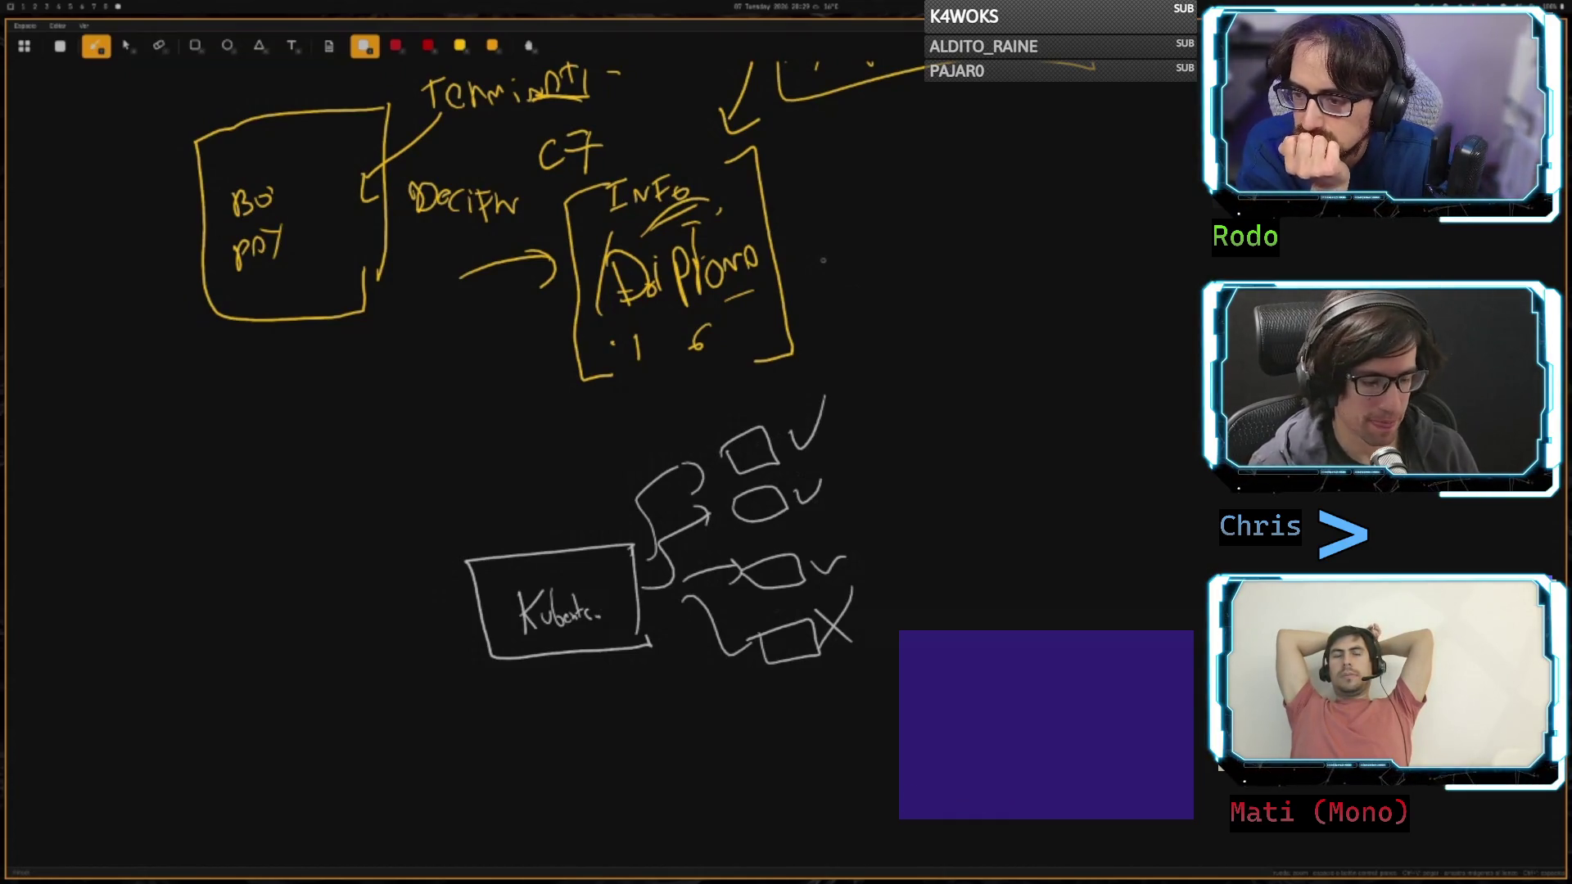
- Write the request label at the left of the diagram and underline it twice
left_click_drag(140, 540, 141, 604)
mouse_move(142, 575)
left_mouse_down()
mouse_move(161, 602)
mouse_move(290, 540)
left_mouse_up()
mouse_move(157, 606)
left_mouse_down()
mouse_move(301, 586)
mouse_move(202, 618)
left_mouse_up()
- Draw a wavy arrow into a new ALGO outline around the Kubernetes box and mark the top node's check
mouse_move(331, 603)
left_mouse_down()
mouse_move(357, 592)
mouse_move(427, 616)
left_mouse_up()
mouse_move(423, 488)
left_mouse_down()
mouse_move(423, 561)
mouse_move(688, 701)
mouse_move(604, 444)
mouse_move(407, 483)
mouse_move(460, 509)
left_mouse_up()
mouse_move(440, 506)
left_mouse_down()
mouse_move(501, 482)
mouse_move(745, 528)
mouse_move(799, 501)
left_mouse_up()
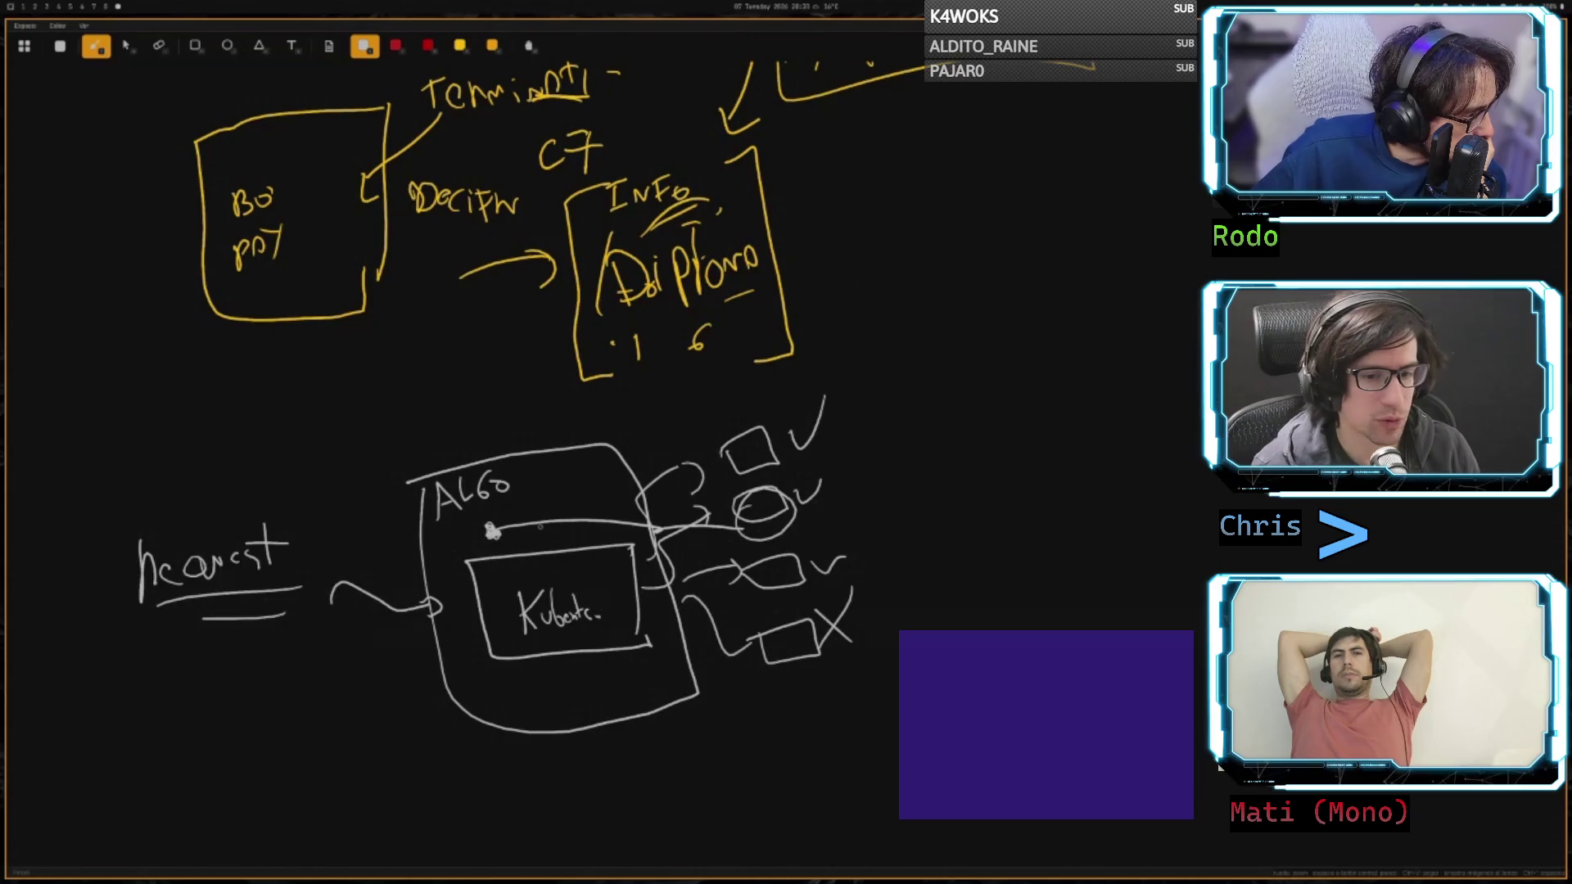
left_click_drag(798, 427, 818, 446)
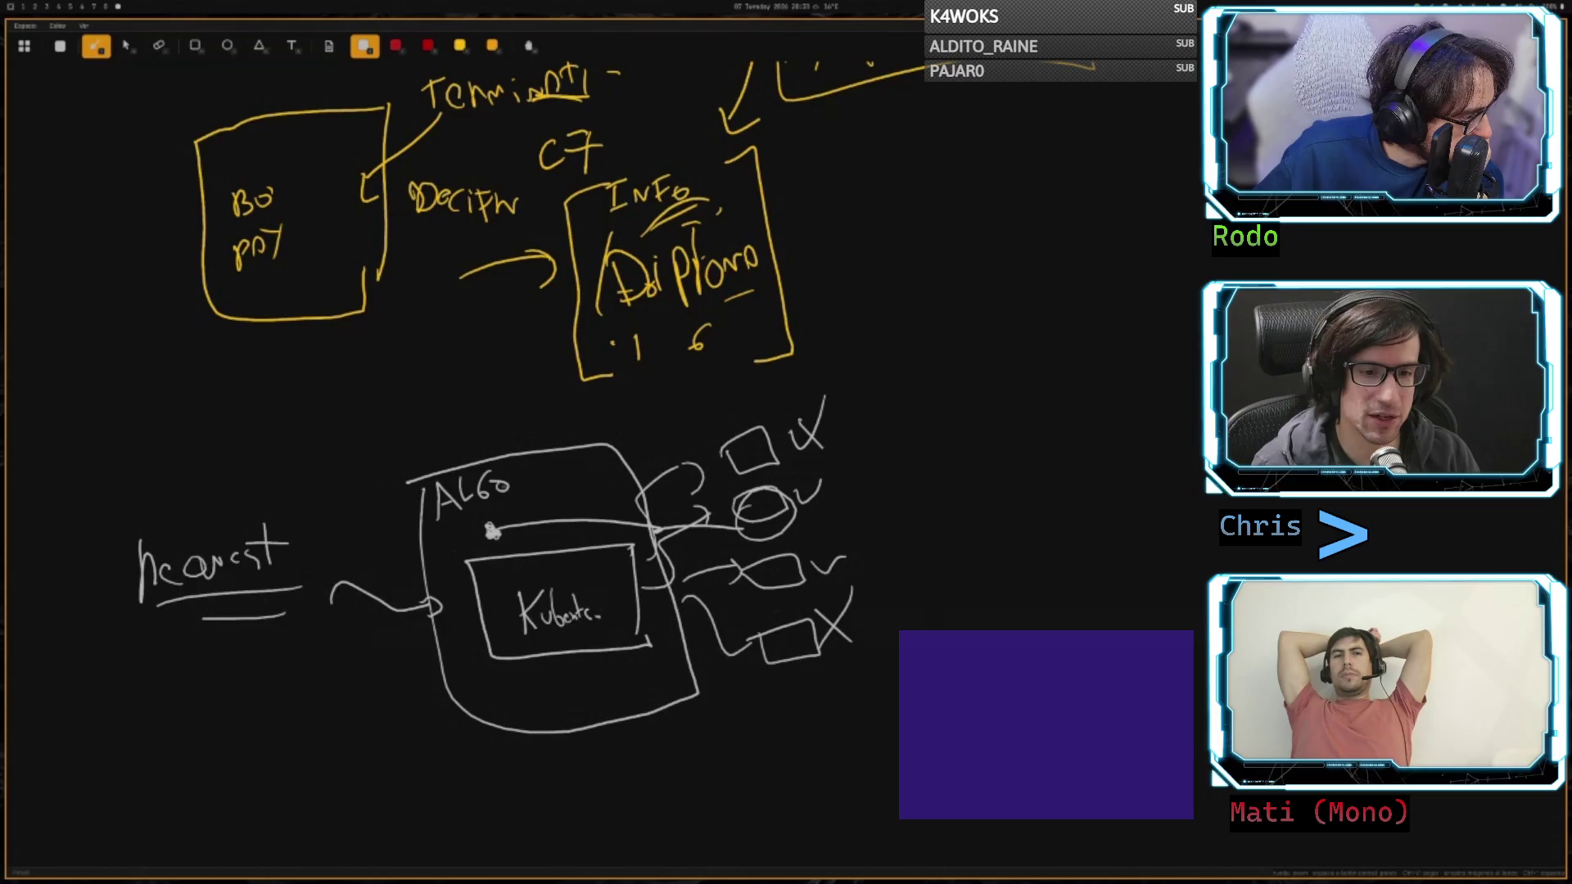
- Draw a curve from inside ALGO to the top node, plus small marks and symbols above the outline
left_click_drag(498, 532, 678, 463)
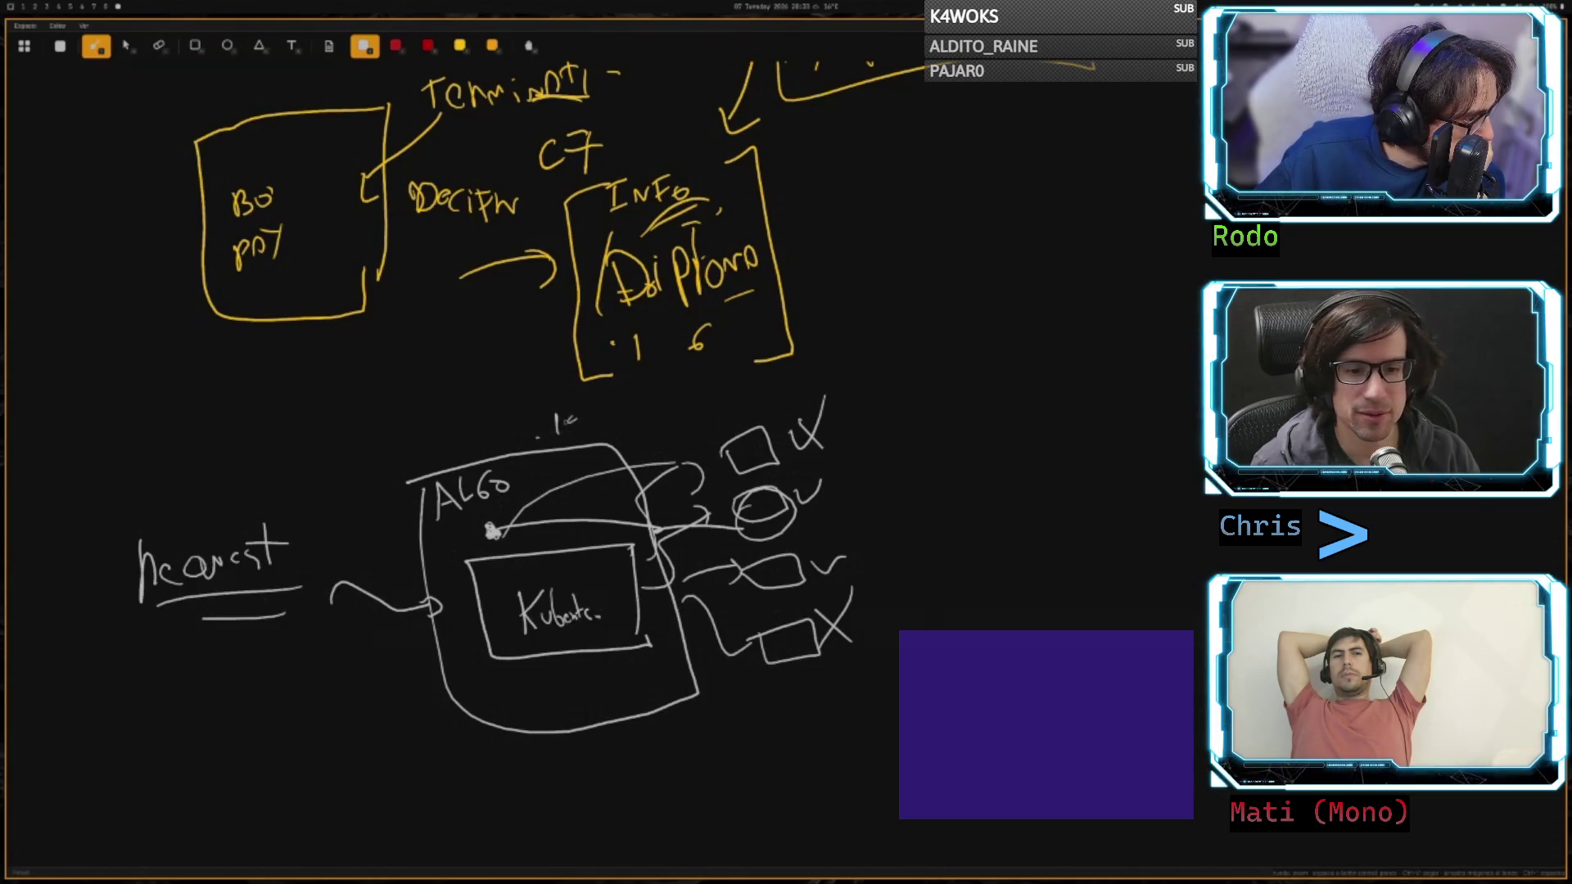
mouse_move(557, 414)
left_mouse_down()
mouse_move(573, 442)
mouse_move(597, 434)
left_mouse_up()
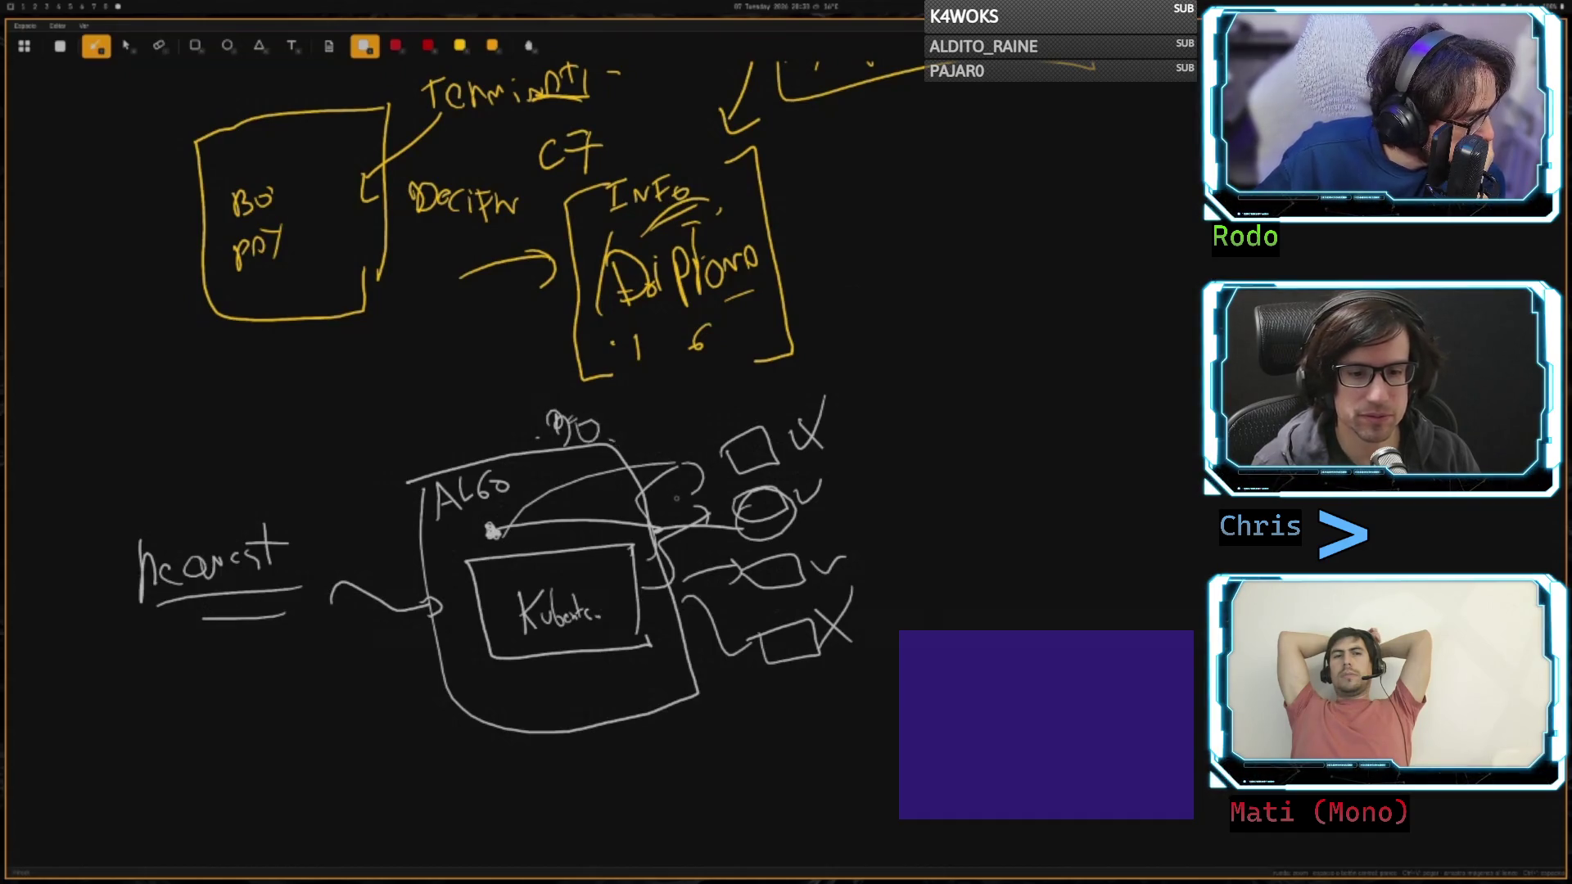
mouse_move(647, 483)
left_mouse_down()
mouse_move(713, 458)
mouse_move(708, 482)
left_mouse_up()
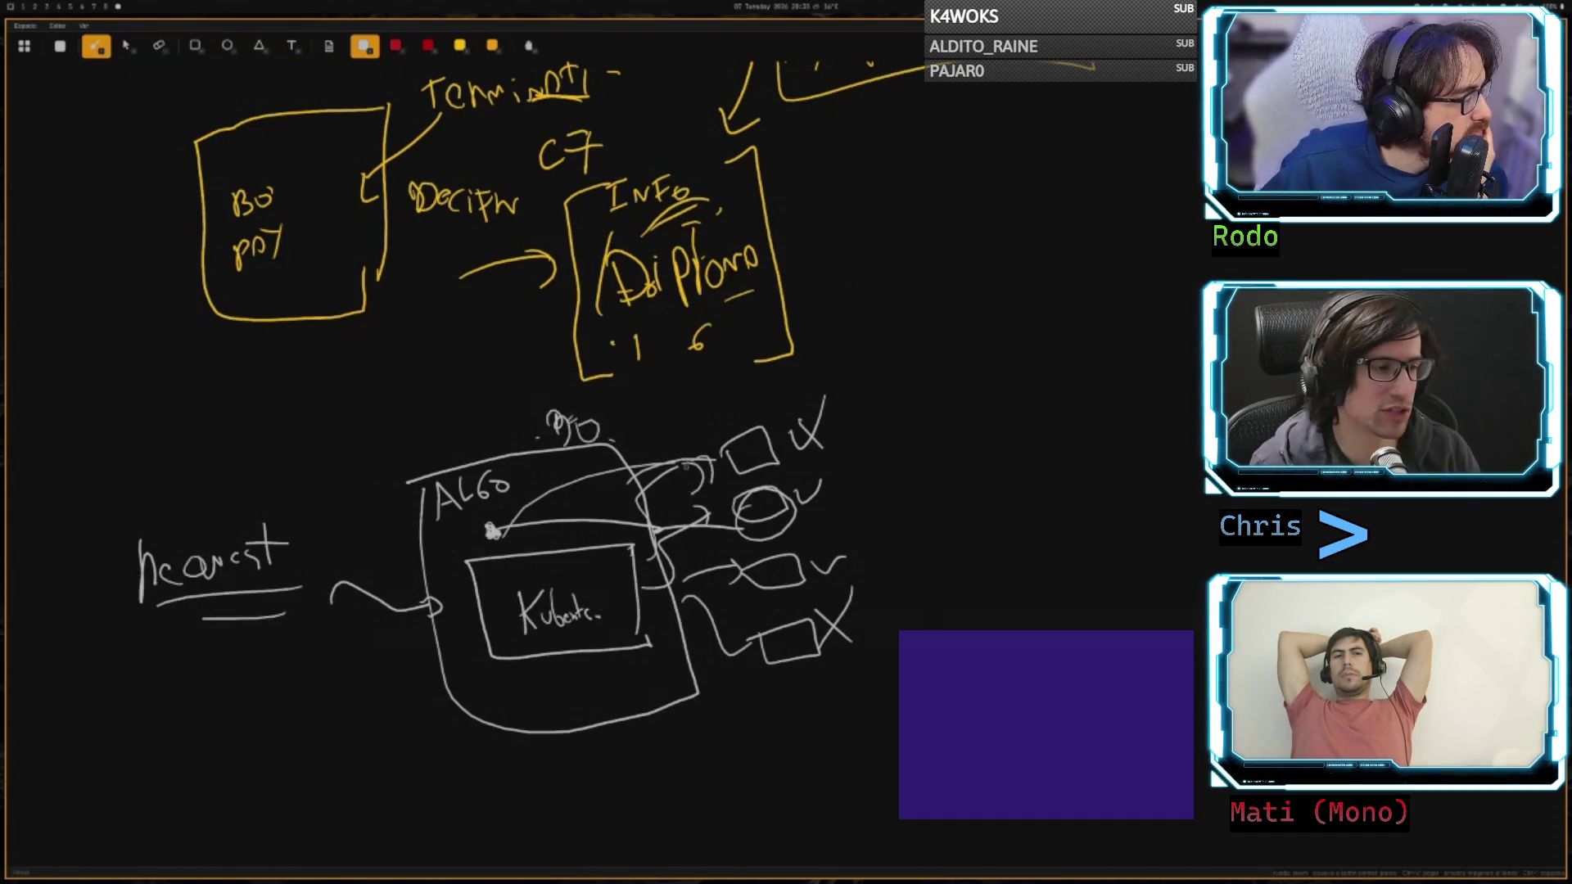
mouse_move(519, 387)
left_mouse_down()
mouse_move(540, 375)
mouse_move(537, 396)
left_mouse_up()
left_click_drag(544, 378, 568, 399)
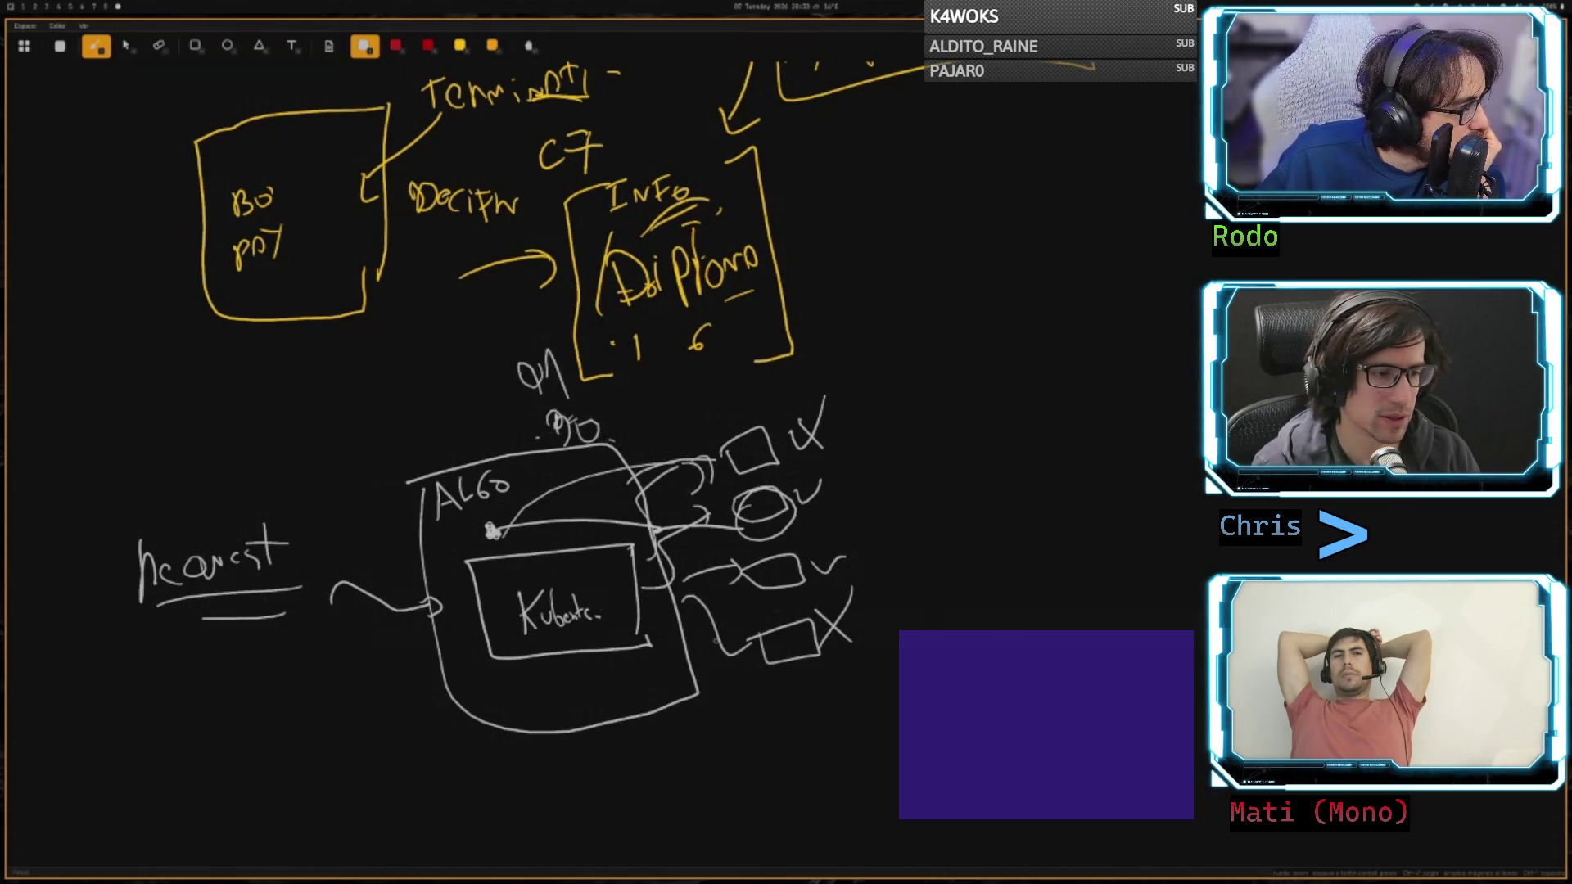
- Sketch new shapes near the Diploma box and draw curves connecting the ALGO outline up to it
mouse_move(697, 397)
left_mouse_down()
mouse_move(734, 409)
mouse_move(671, 419)
left_mouse_up()
left_click_drag(678, 287, 704, 295)
left_click_drag(634, 245, 655, 237)
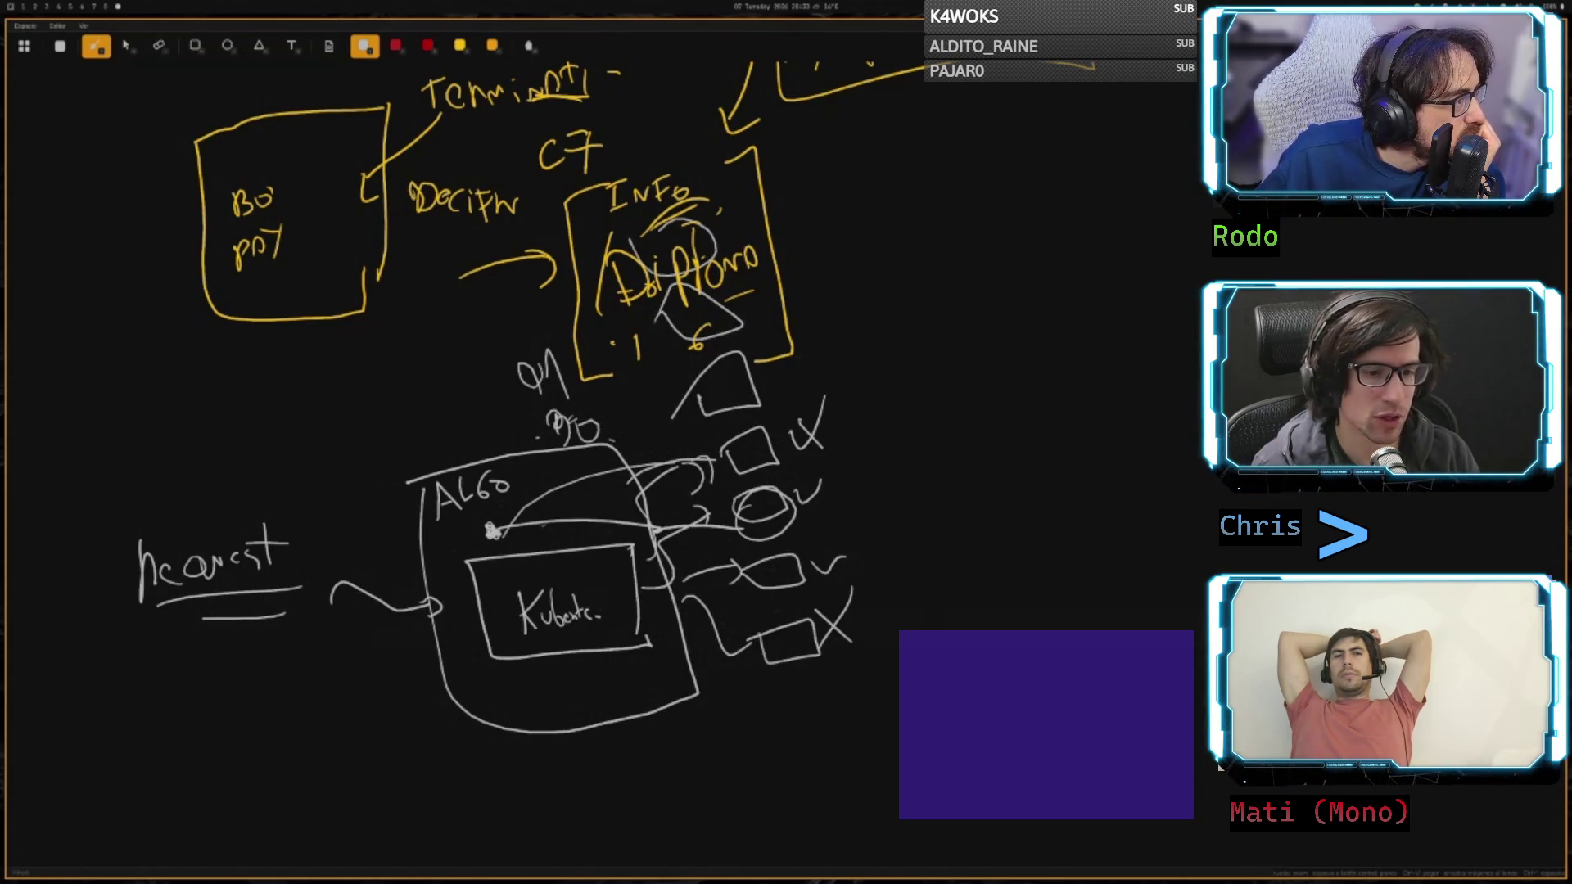
mouse_move(491, 530)
left_mouse_down()
mouse_move(635, 459)
mouse_move(667, 405)
mouse_move(673, 426)
left_mouse_up()
mouse_move(630, 442)
left_mouse_down()
mouse_move(640, 269)
mouse_move(612, 283)
left_mouse_up()
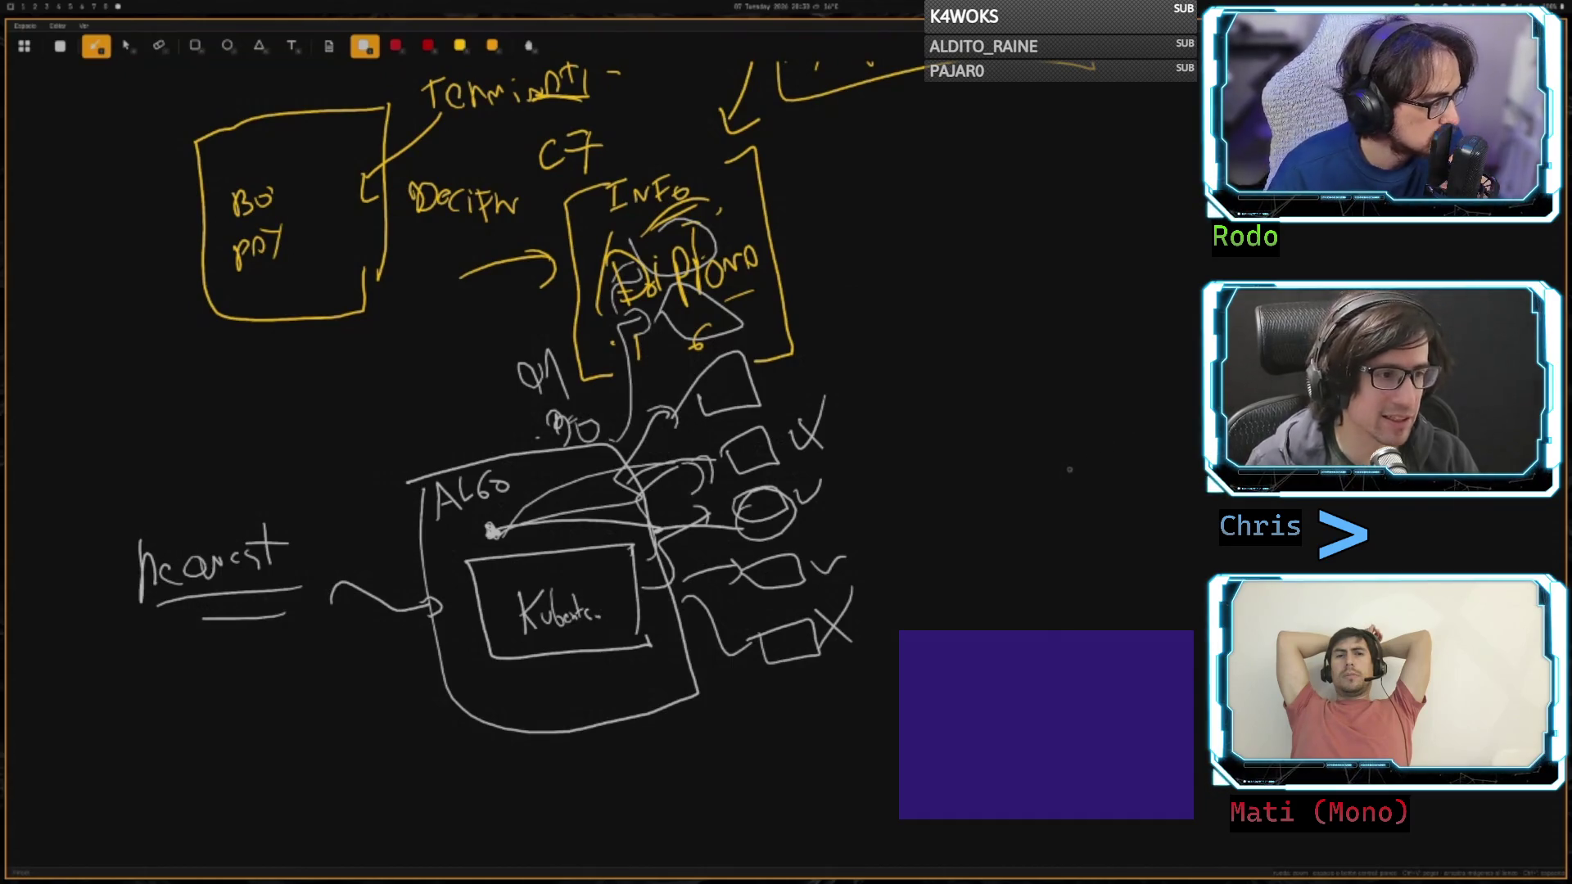
mouse_move(935, 350)
left_mouse_down()
mouse_move(982, 393)
mouse_move(933, 332)
left_mouse_up()
mouse_move(814, 397)
left_mouse_down()
mouse_move(901, 360)
mouse_move(915, 376)
left_mouse_up()
mouse_move(828, 446)
left_mouse_down()
mouse_move(935, 476)
mouse_move(912, 491)
mouse_move(828, 438)
left_mouse_up()
mouse_move(982, 473)
left_mouse_down()
mouse_move(984, 520)
mouse_move(1072, 455)
left_mouse_up()
mouse_move(862, 530)
left_mouse_down()
mouse_move(843, 568)
mouse_move(949, 597)
left_mouse_up()
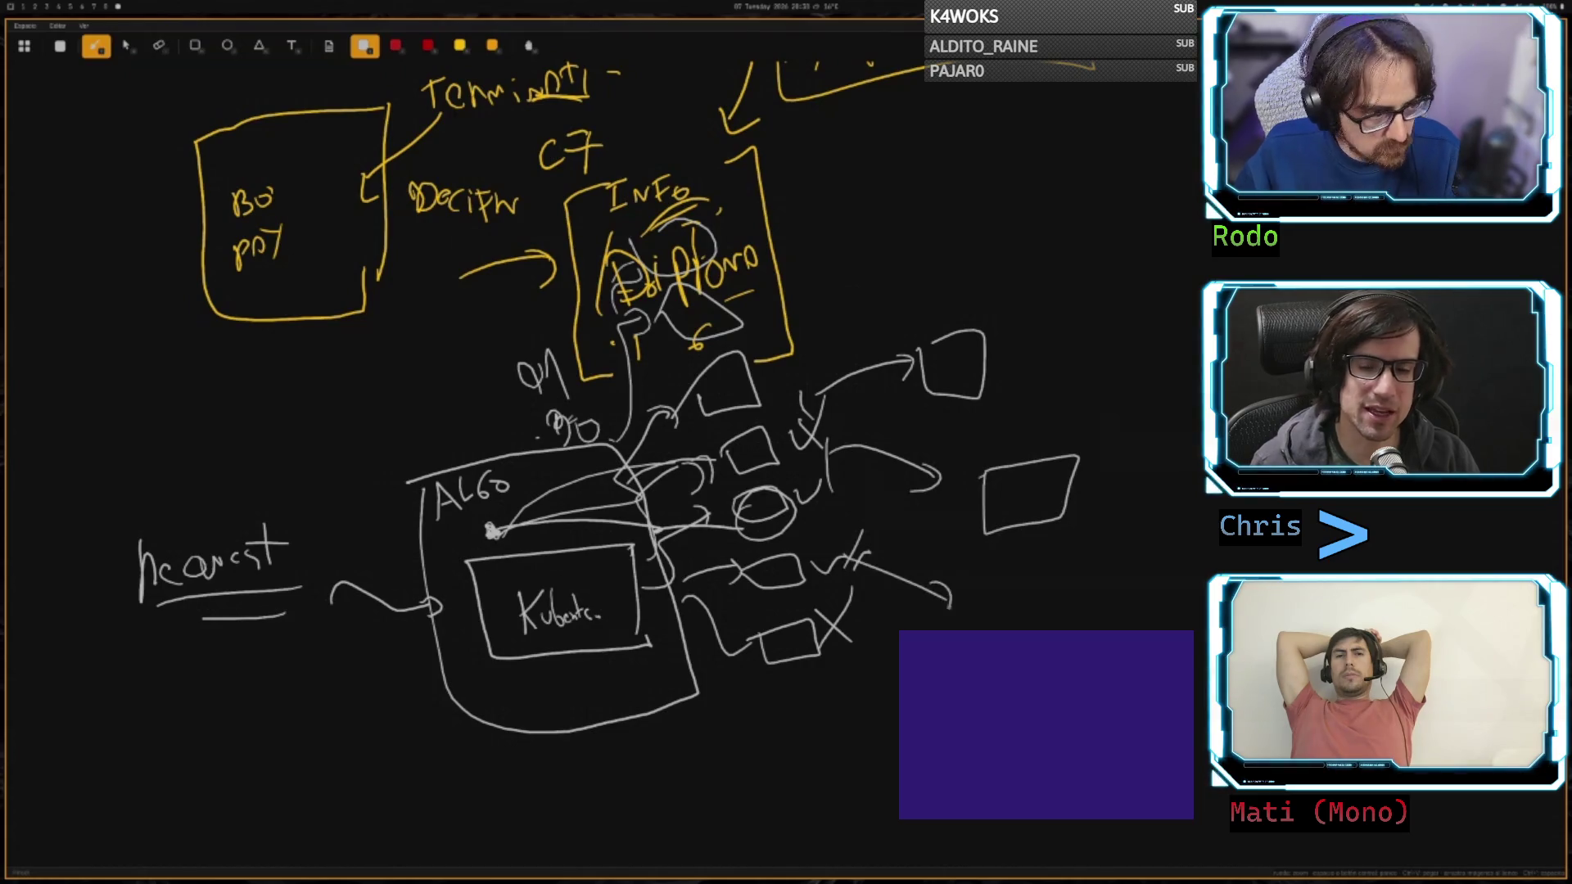
mouse_move(900, 699)
left_mouse_down()
mouse_move(884, 735)
mouse_move(974, 715)
left_mouse_up()
left_click_drag(926, 788, 1005, 764)
mouse_move(985, 583)
left_mouse_down()
mouse_move(1046, 591)
mouse_move(992, 579)
left_mouse_up()
mouse_move(856, 583)
left_mouse_down()
mouse_move(955, 624)
mouse_move(891, 558)
mouse_move(970, 591)
mouse_move(1038, 593)
left_mouse_up()
mouse_move(987, 658)
left_mouse_down()
mouse_move(1054, 637)
mouse_move(982, 646)
left_mouse_up()
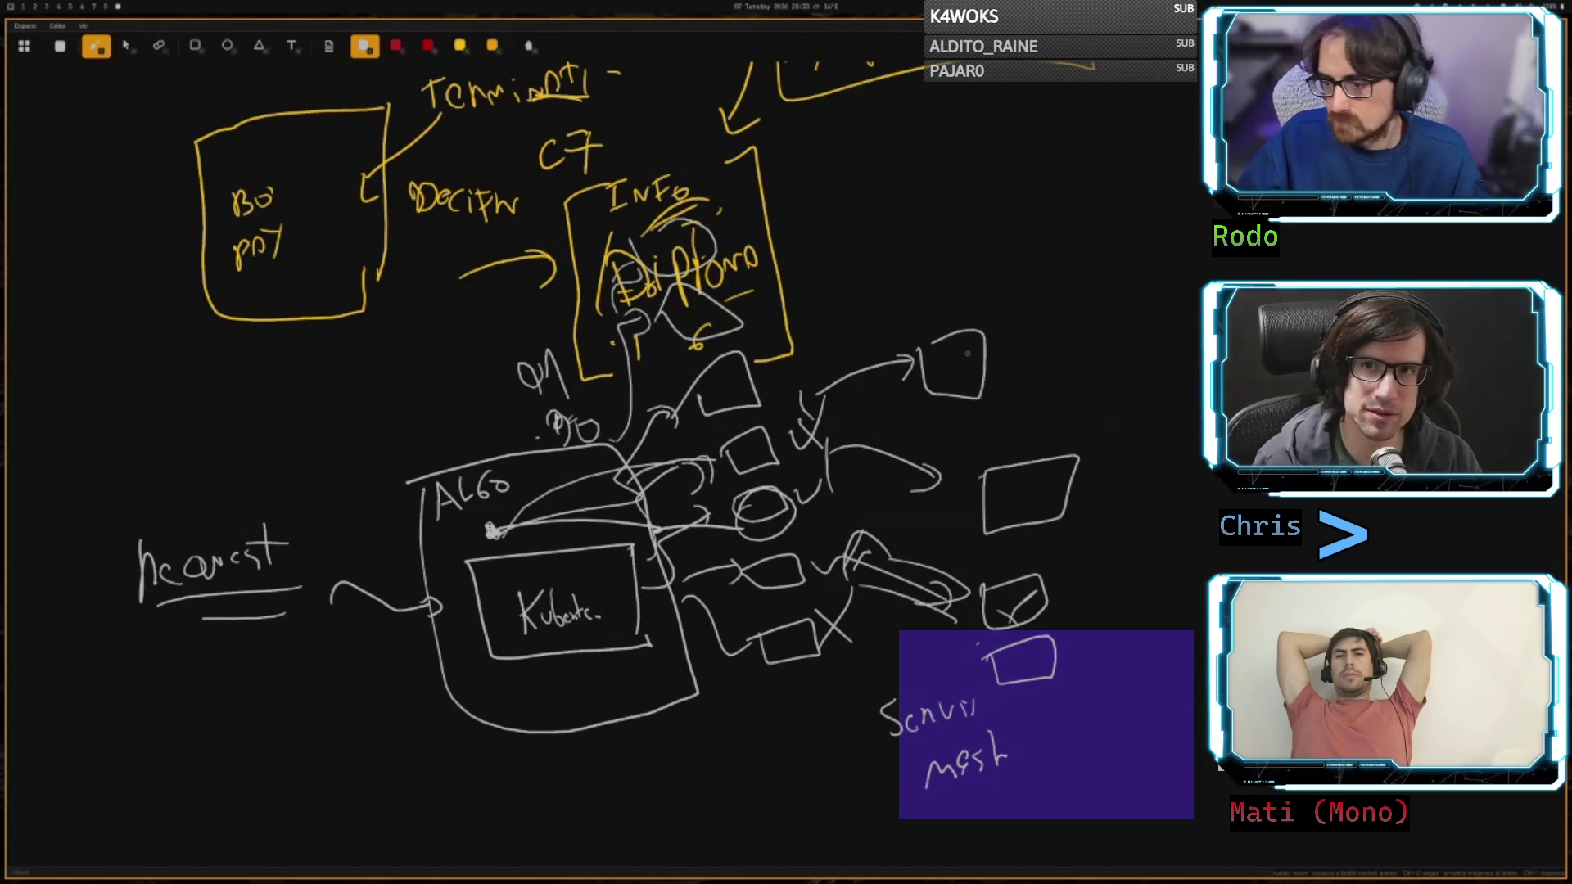
mouse_move(857, 588)
left_mouse_down()
mouse_move(849, 614)
mouse_move(953, 655)
mouse_move(948, 668)
left_mouse_up()
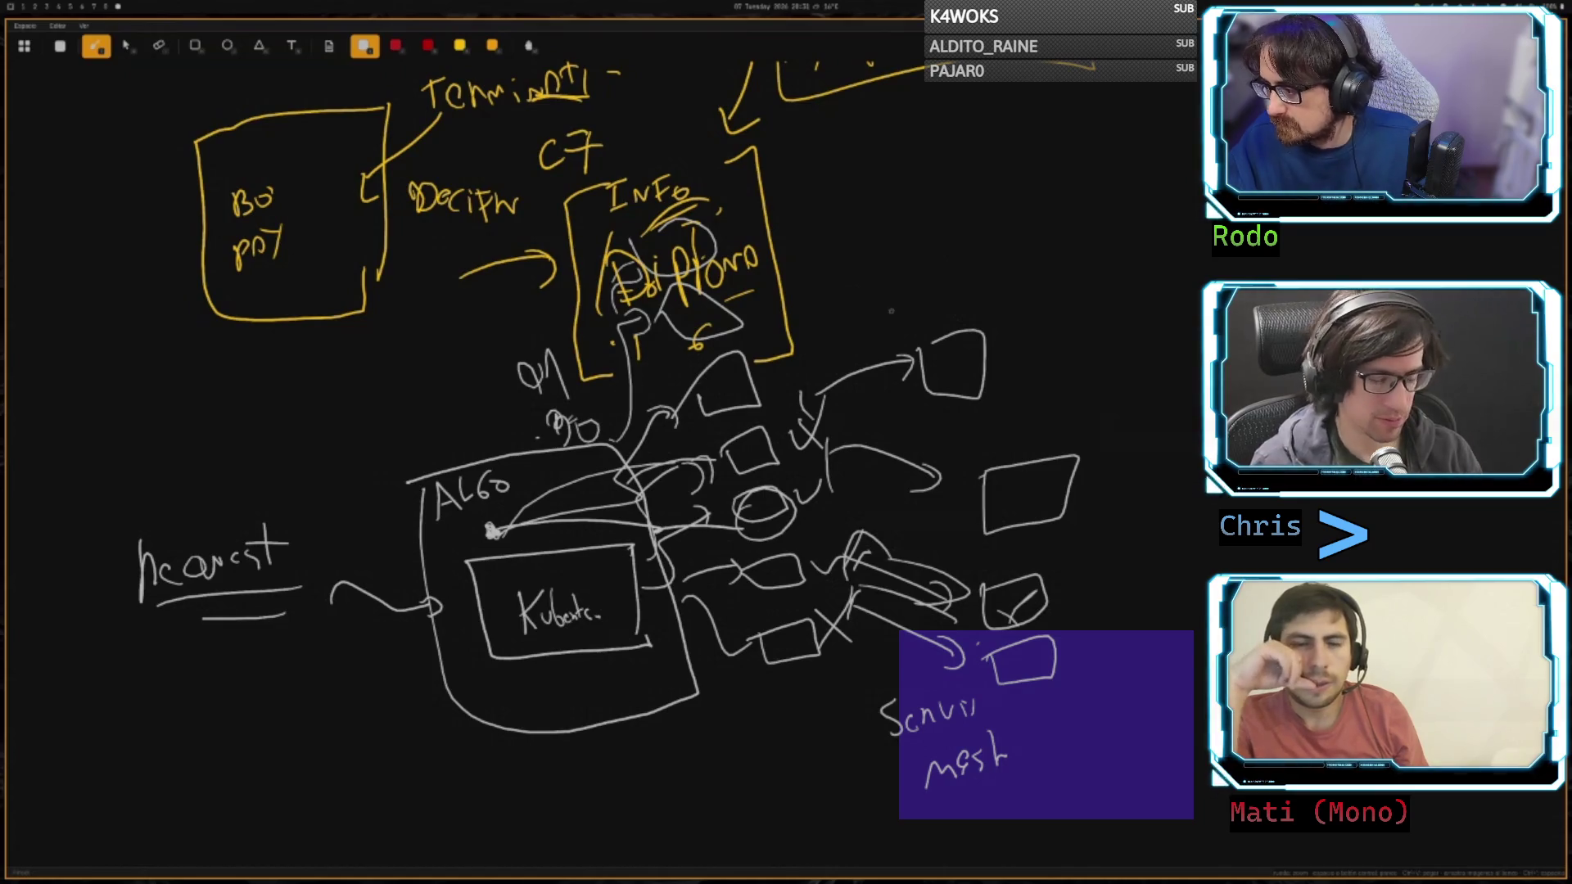
left_click_drag(889, 199, 899, 252)
mouse_move(905, 219)
left_mouse_down()
mouse_move(928, 239)
mouse_move(957, 211)
mouse_move(1033, 196)
mouse_move(1009, 256)
left_mouse_up()
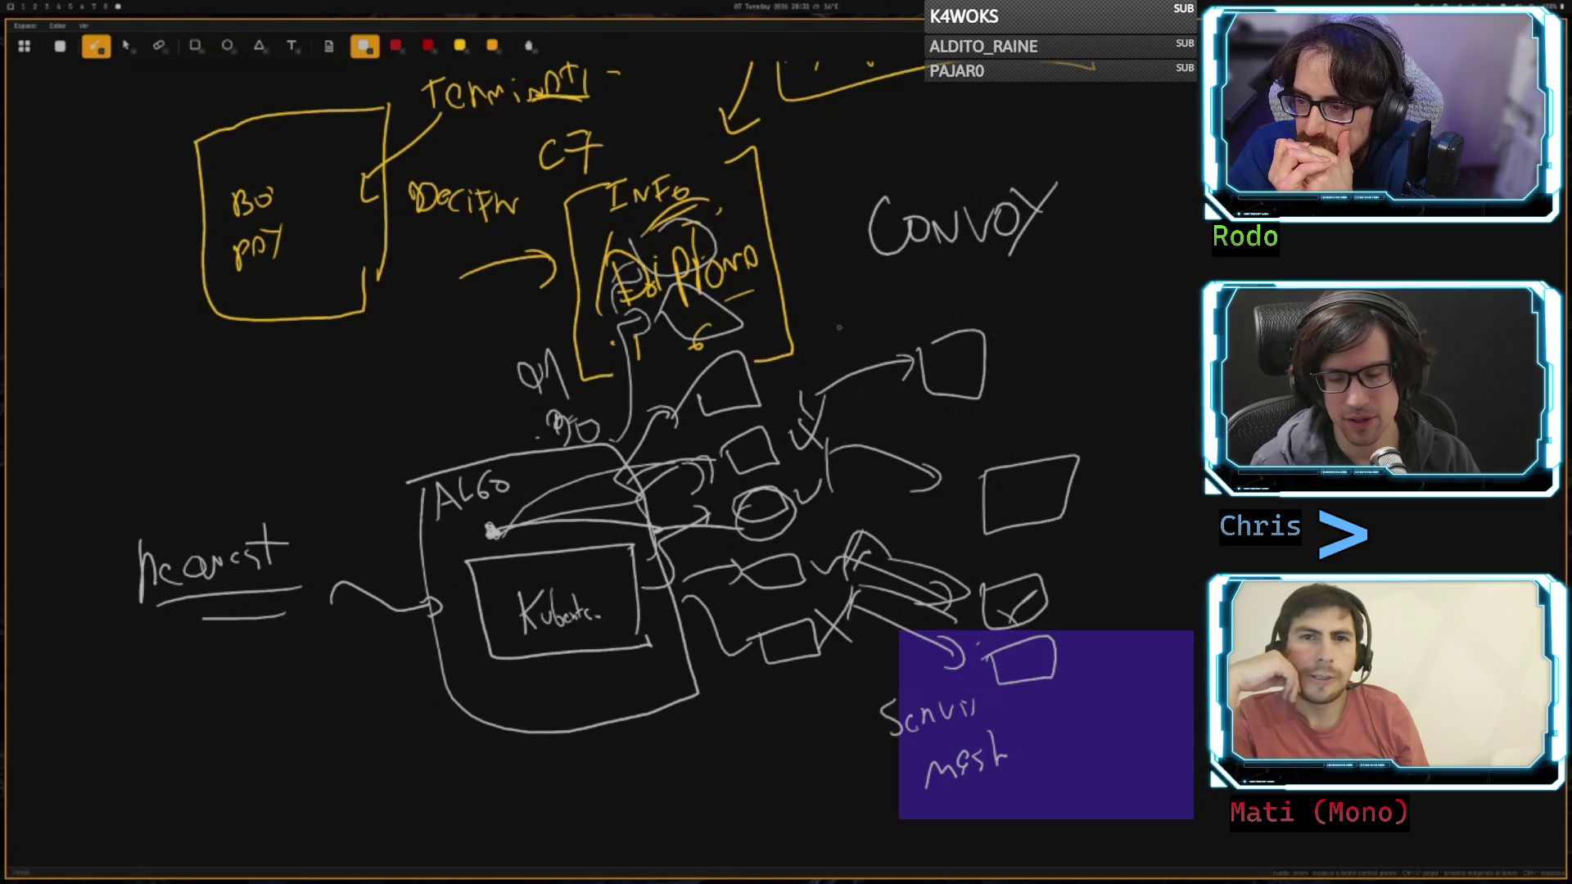
- Handwrite 'HAProxy' beneath CONVOY at the top right, adding a small mark beside CONVOY
mouse_move(869, 267)
left_mouse_down()
mouse_move(869, 321)
mouse_move(894, 319)
left_mouse_up()
mouse_move(869, 302)
left_mouse_down()
mouse_move(938, 303)
mouse_move(941, 270)
mouse_move(952, 297)
left_mouse_up()
mouse_move(974, 310)
left_mouse_down()
mouse_move(995, 293)
mouse_move(1038, 316)
left_mouse_up()
mouse_move(1037, 277)
left_mouse_down()
mouse_move(1014, 316)
mouse_move(1064, 309)
left_mouse_up()
left_click_drag(1090, 277, 1055, 346)
left_click_drag(1027, 258, 1045, 252)
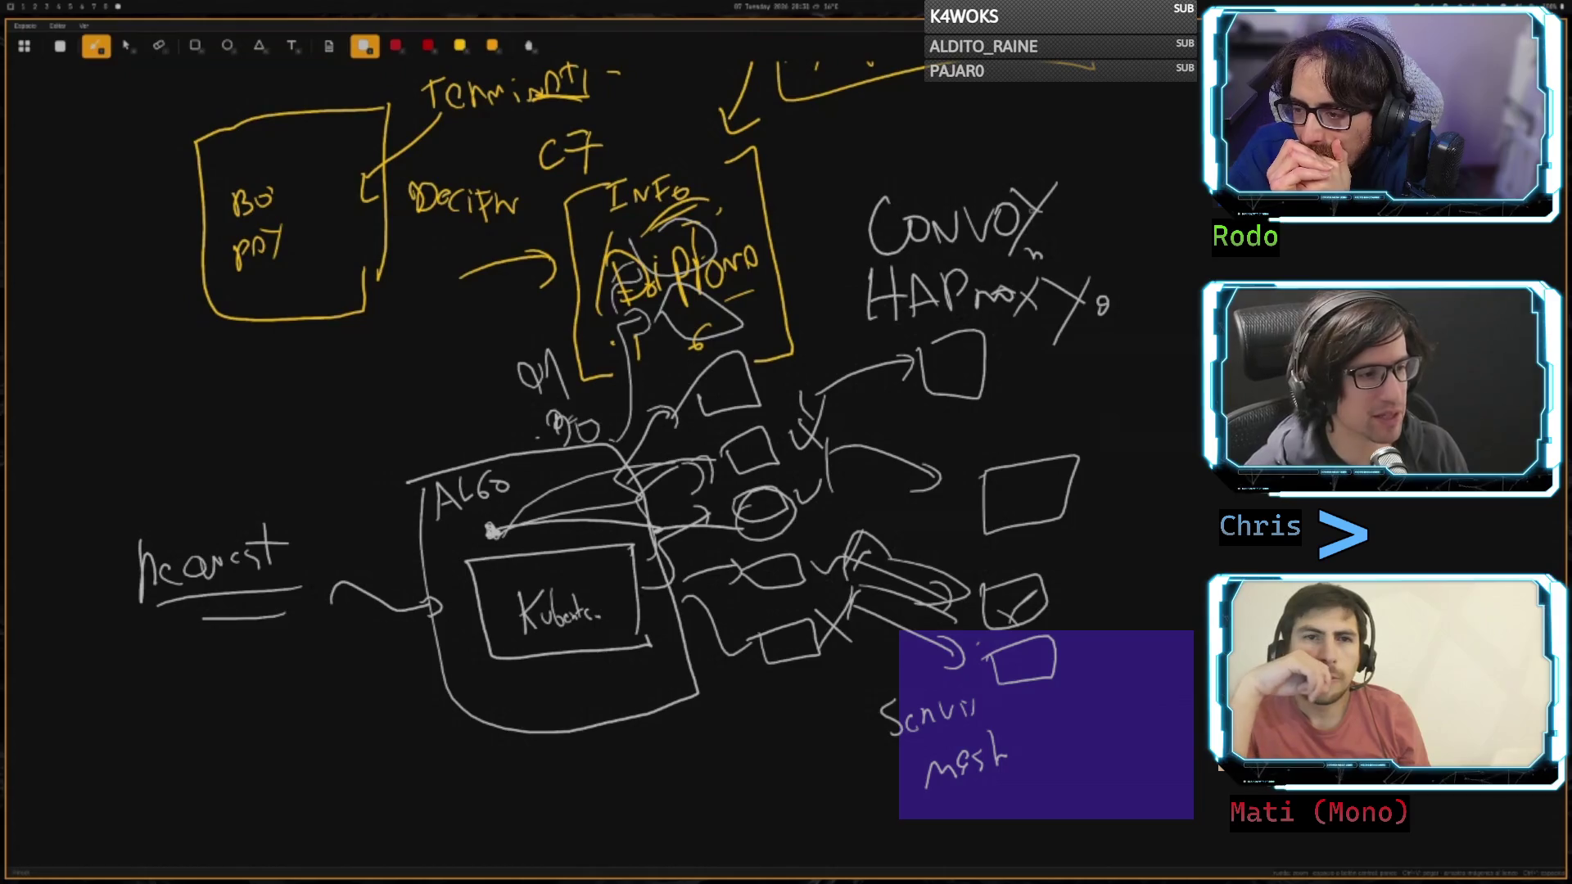
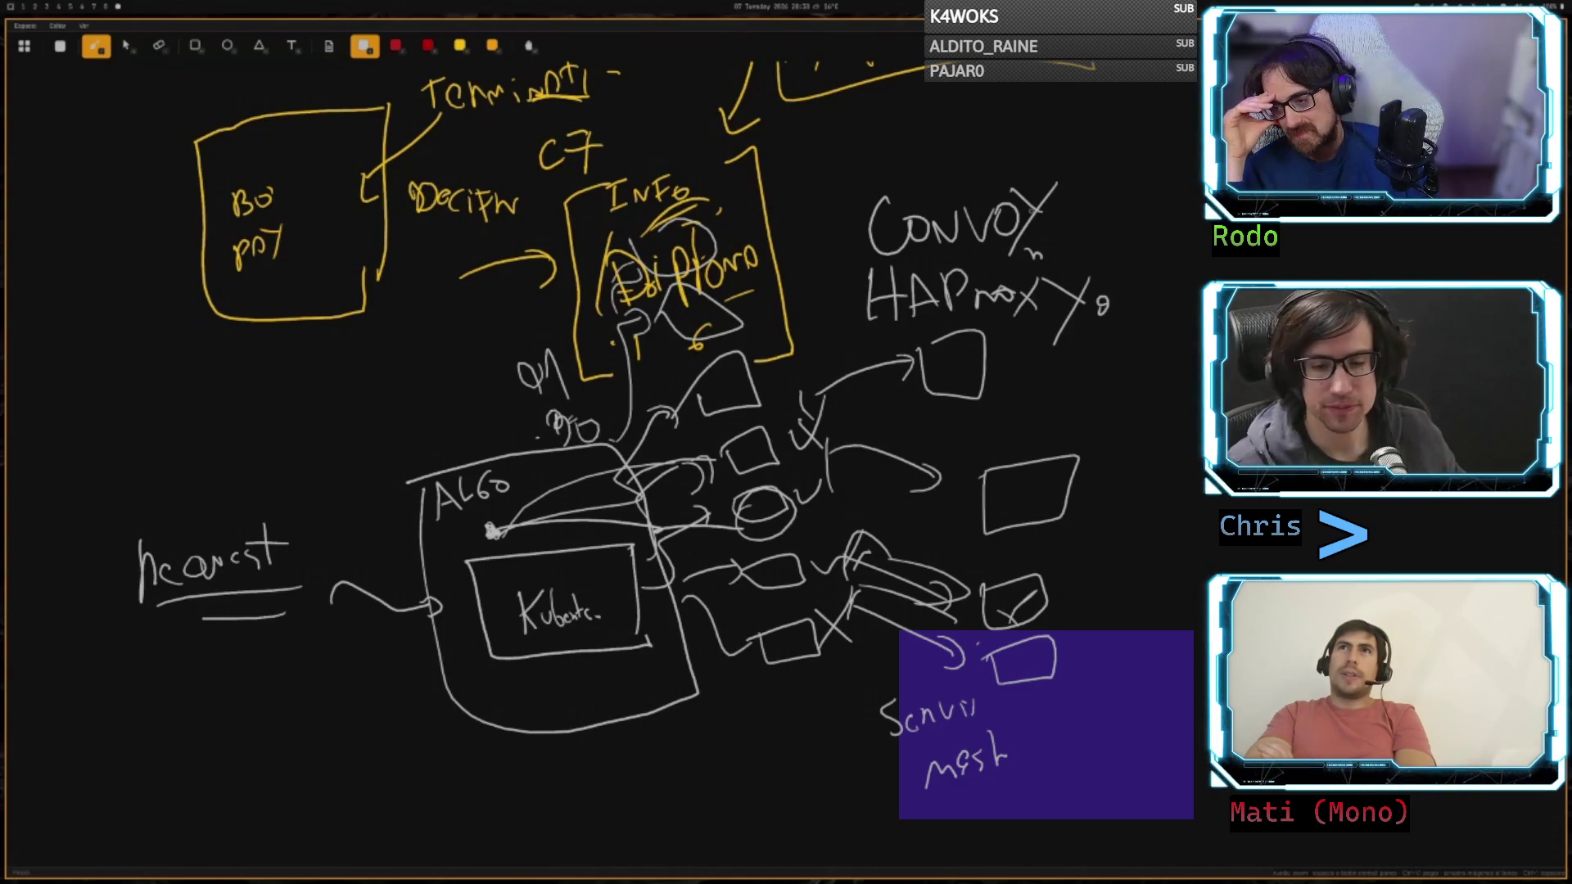
- Scroll down past the Kubernetes and service mesh sketch to reach empty canvas
scroll(980, 486, "down", 5)
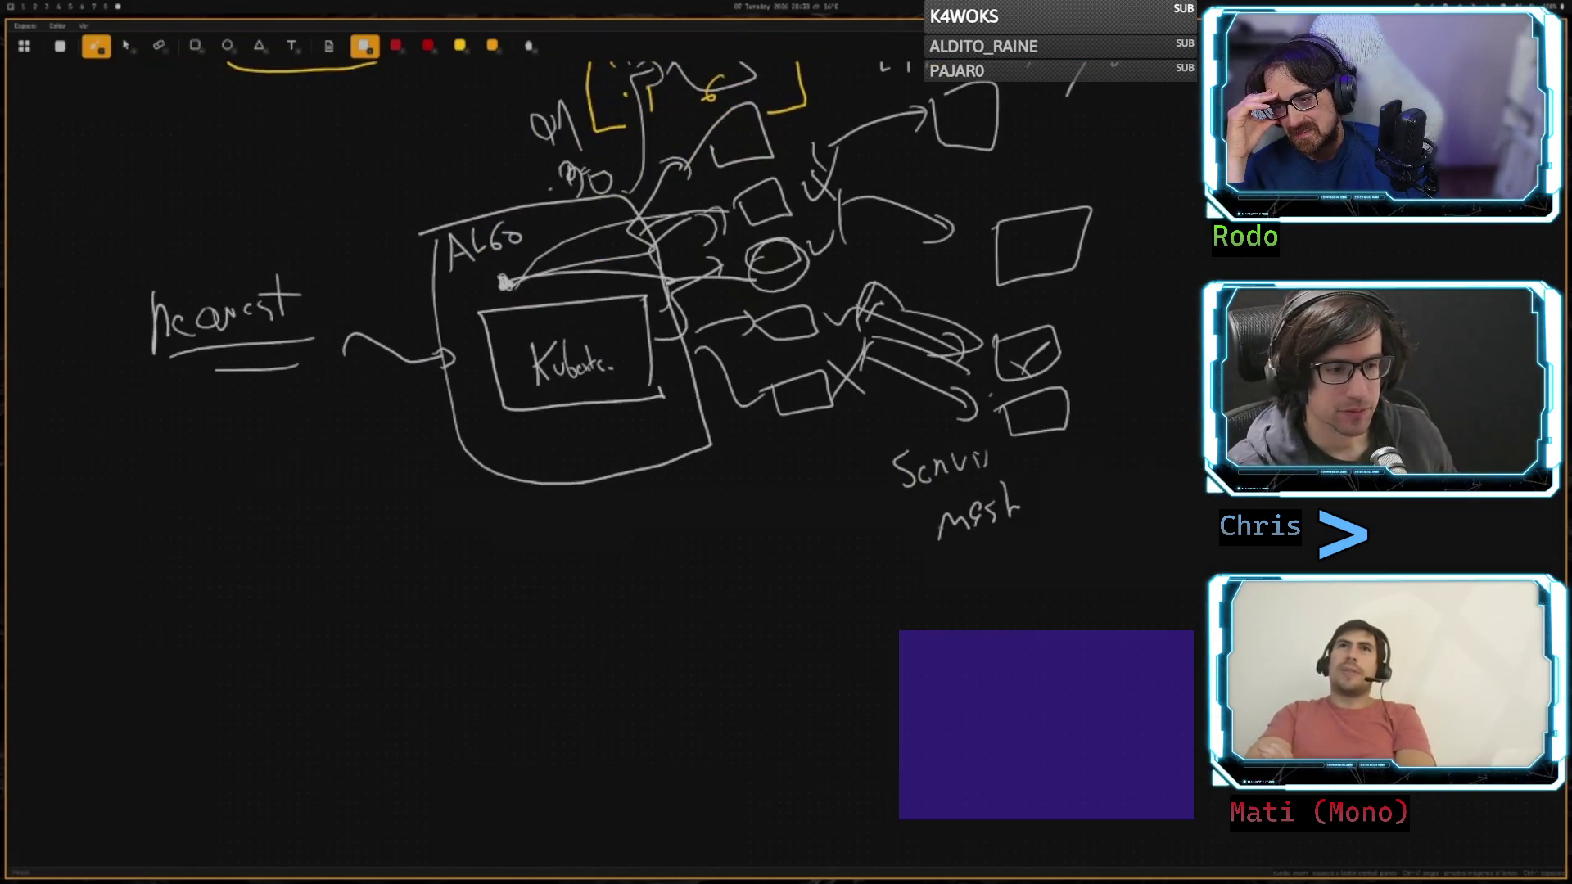
scroll(938, 544, "down", 2)
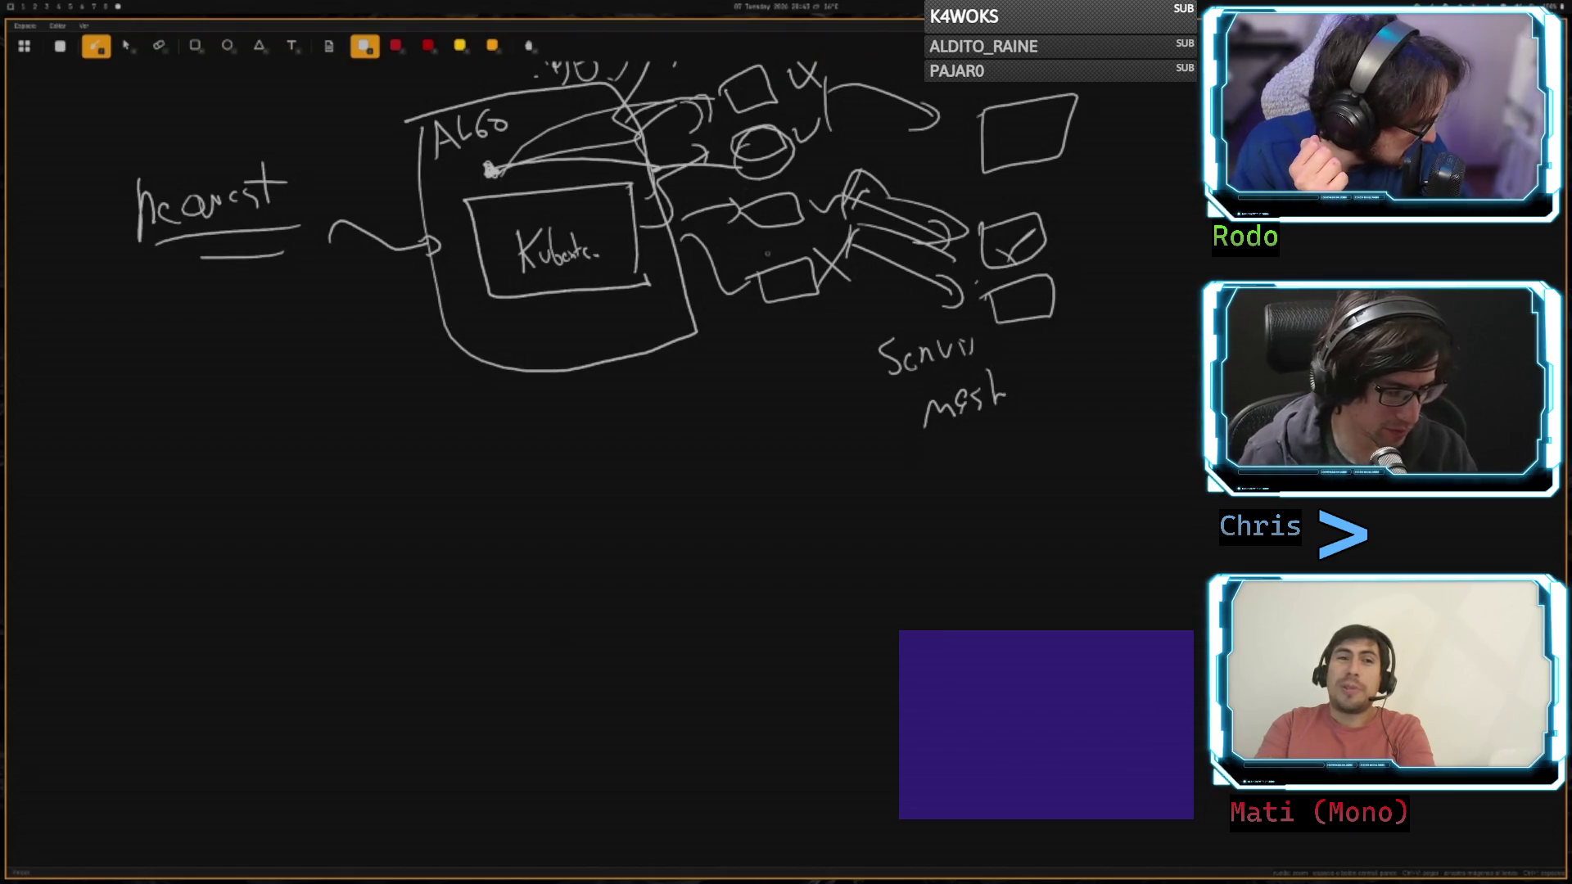
left_click_drag(313, 326, 316, 376)
mouse_move(322, 304)
left_mouse_down()
mouse_move(326, 352)
mouse_move(286, 407)
left_mouse_up()
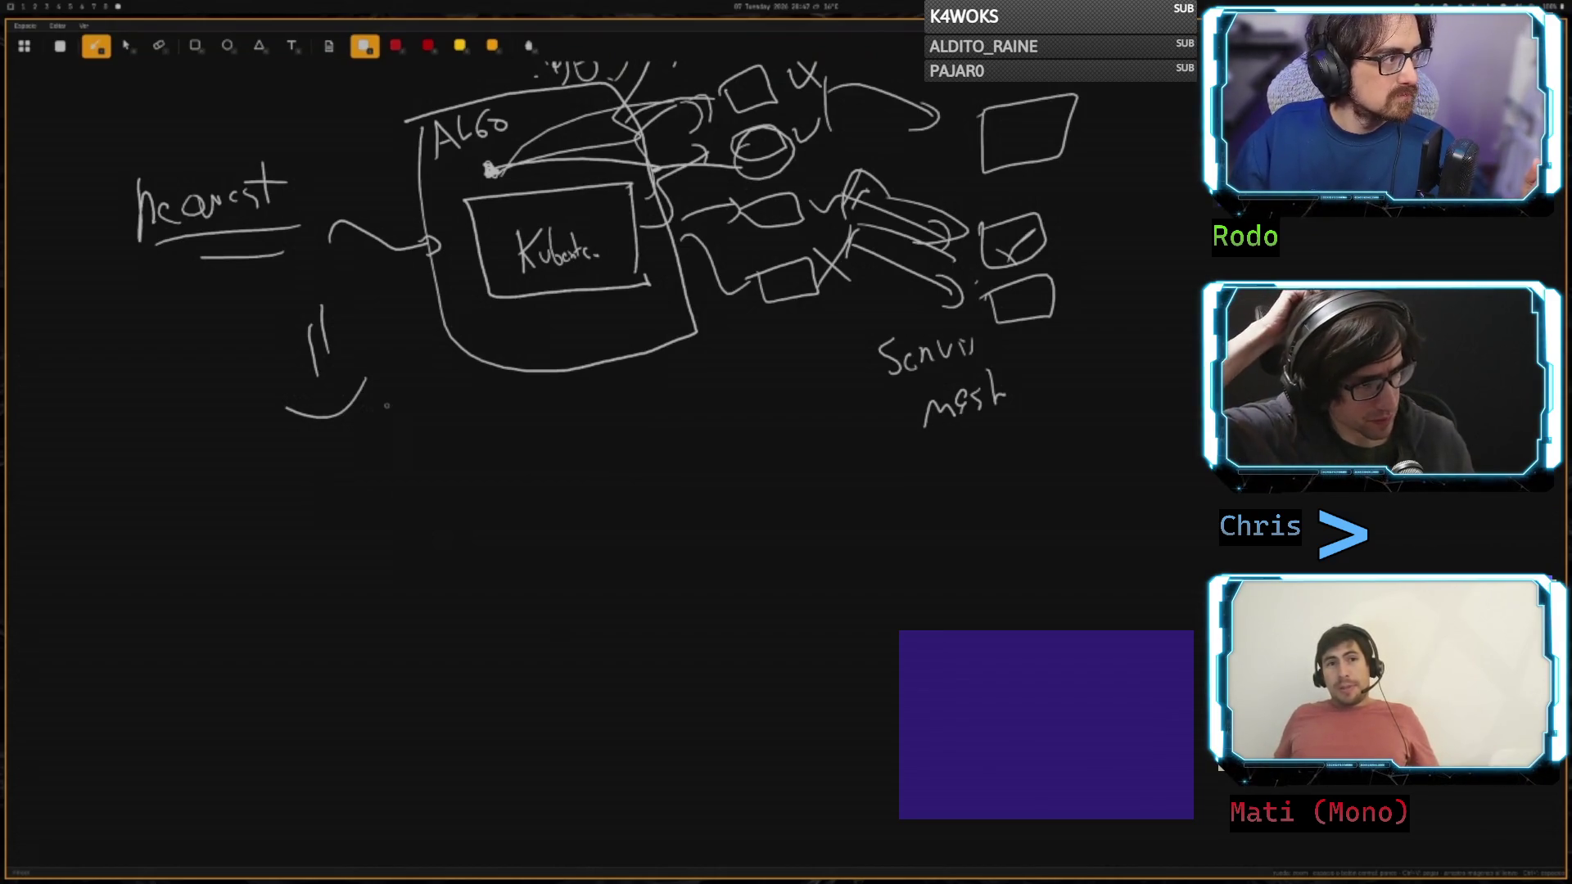
- Drag the canvas upward to open blank space beneath the Kubernetes sketch
left_click_drag(518, 704, 520, 438)
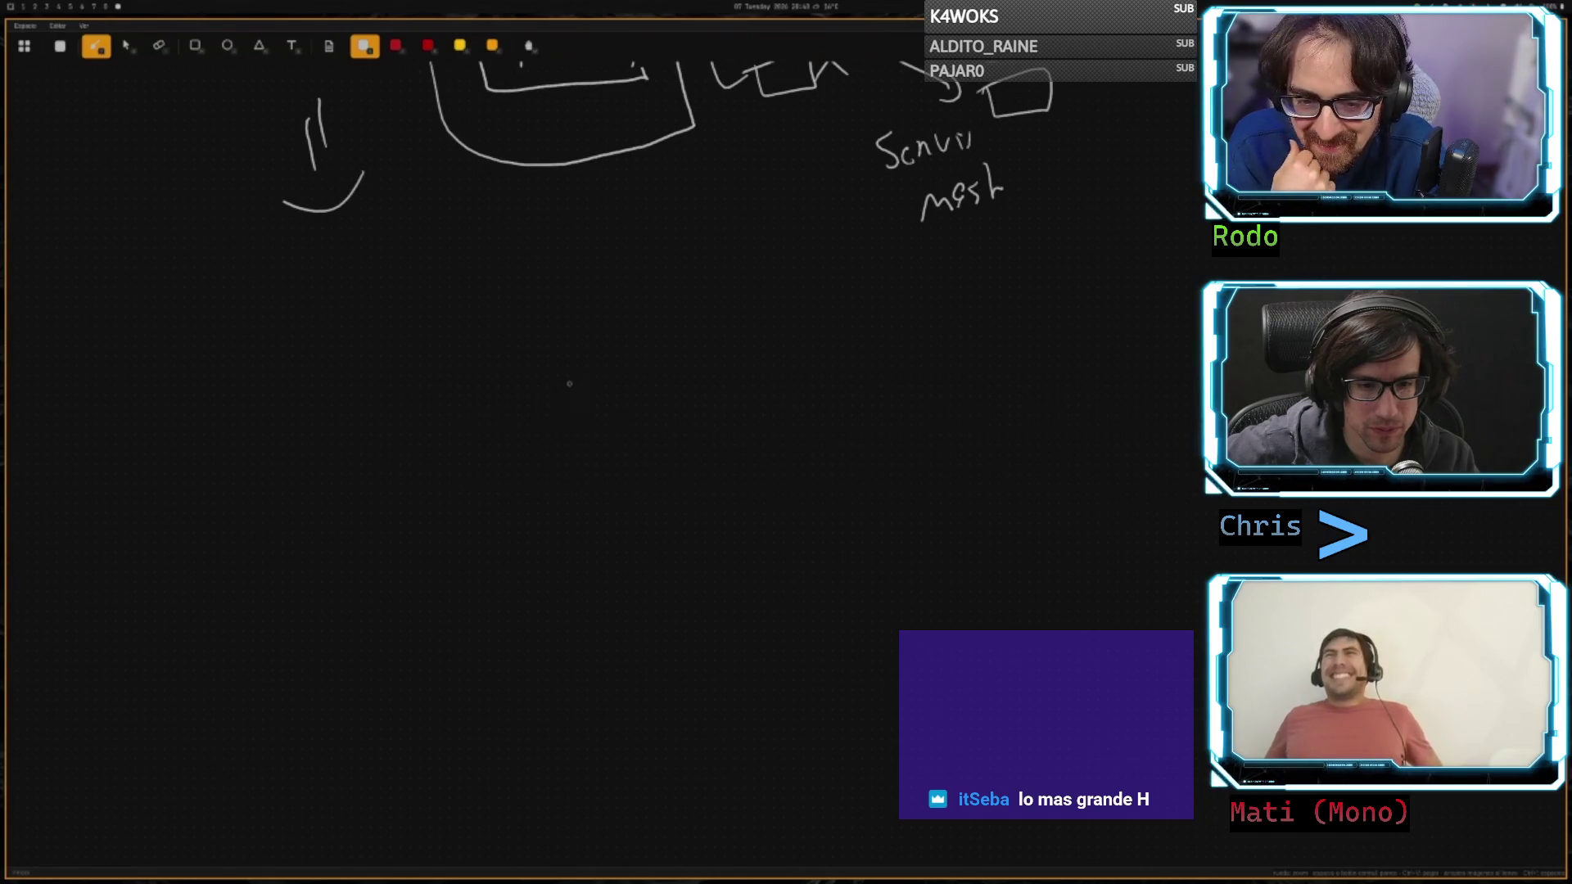
- Pan up again until only the bottoms of the old strokes show at the top
left_click_drag(742, 463, 737, 344)
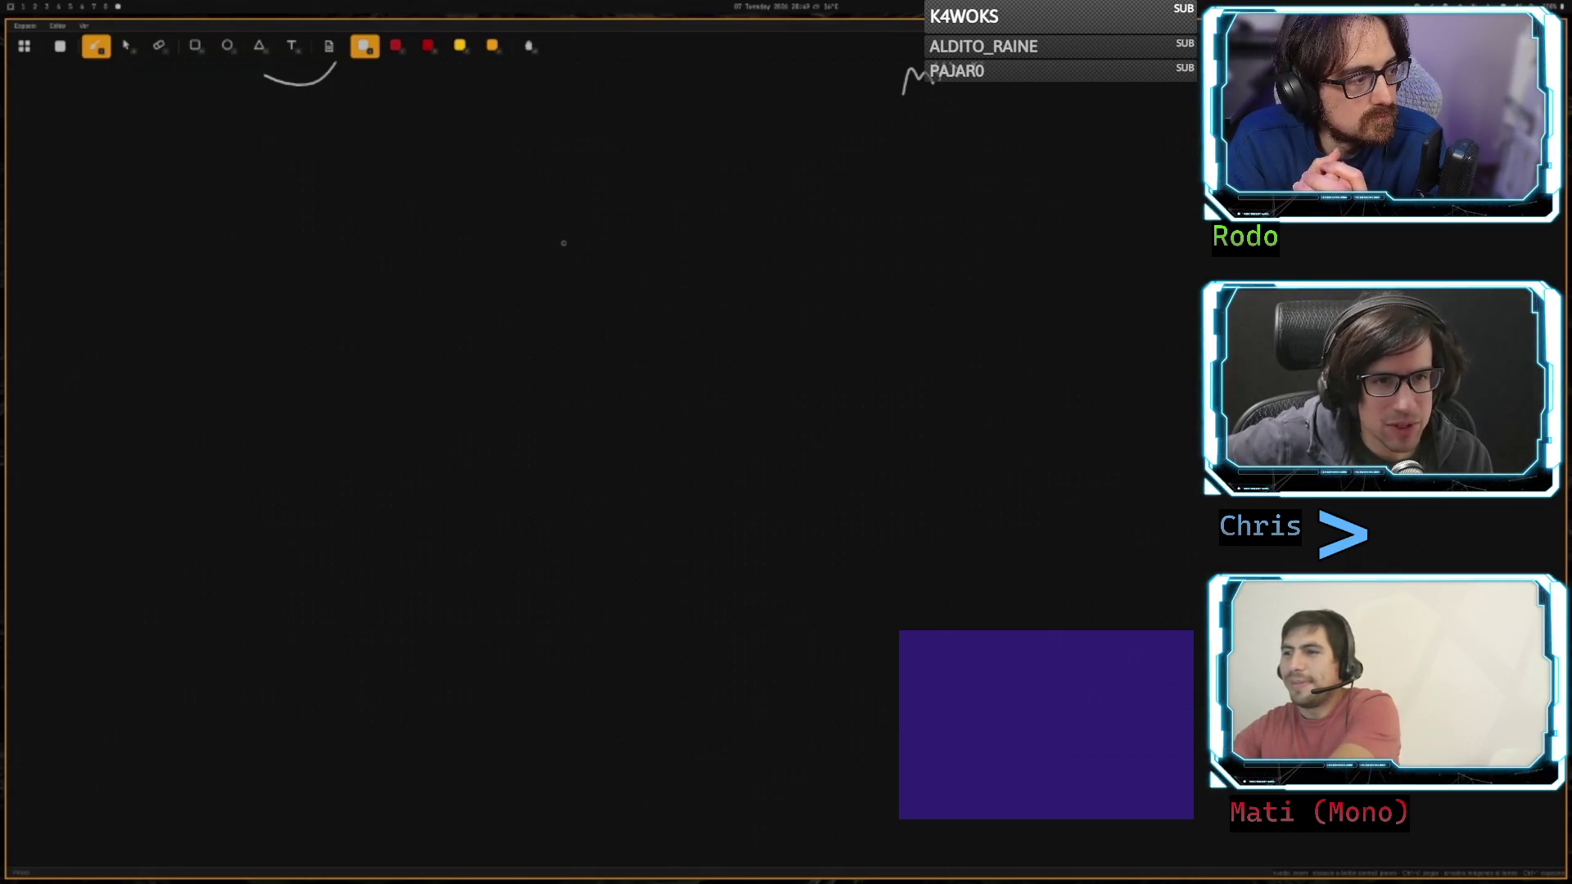
- Handwrite APP with an arrow down-left to the word LOCAL
mouse_move(583, 179)
left_mouse_down()
mouse_move(573, 233)
mouse_move(606, 222)
mouse_move(610, 201)
left_mouse_up()
mouse_move(628, 180)
left_mouse_down()
mouse_move(629, 222)
mouse_move(630, 201)
left_mouse_up()
mouse_move(571, 248)
left_mouse_down()
mouse_move(528, 309)
mouse_move(542, 299)
left_mouse_up()
mouse_move(432, 341)
left_mouse_down()
mouse_move(450, 375)
mouse_move(460, 354)
mouse_move(489, 374)
left_mouse_up()
mouse_move(495, 375)
left_mouse_down()
mouse_move(504, 342)
mouse_move(515, 373)
mouse_move(532, 373)
left_mouse_up()
- Draw a down-right arrow from APP to NUBE, plus a downward arrow under LOCAL
mouse_move(661, 255)
left_mouse_down()
mouse_move(695, 297)
mouse_move(686, 316)
left_mouse_up()
mouse_move(671, 370)
left_mouse_down()
mouse_move(719, 344)
mouse_move(725, 360)
left_mouse_up()
mouse_move(724, 339)
left_mouse_down()
mouse_move(745, 357)
mouse_move(727, 366)
left_mouse_up()
mouse_move(755, 331)
left_mouse_down()
mouse_move(772, 326)
mouse_move(774, 364)
left_mouse_up()
left_click_drag(756, 346, 770, 344)
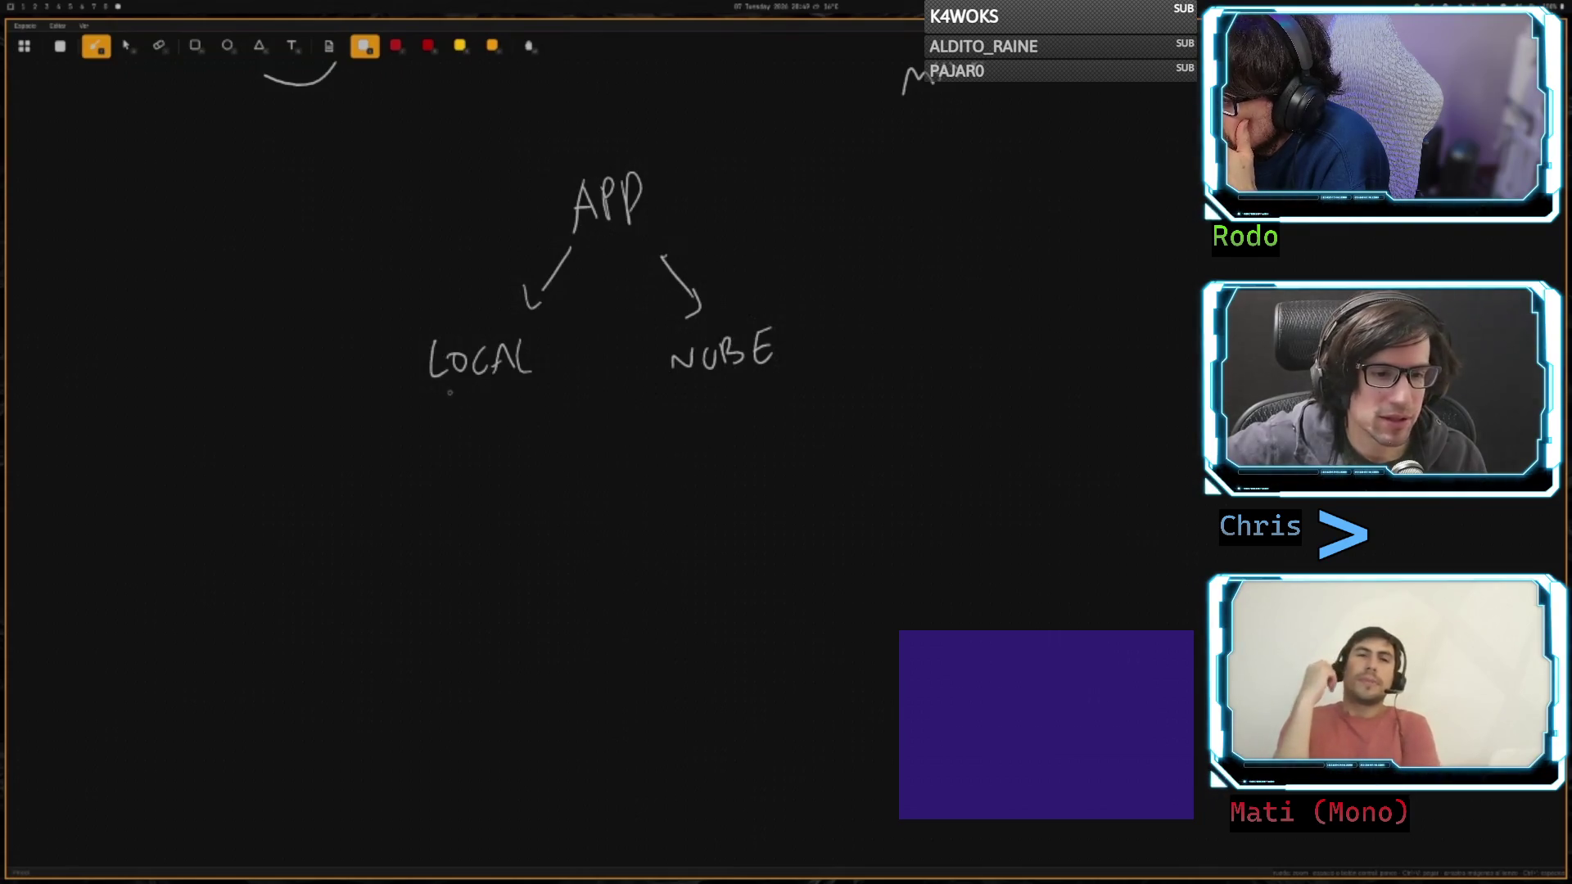
left_click_drag(480, 405, 474, 444)
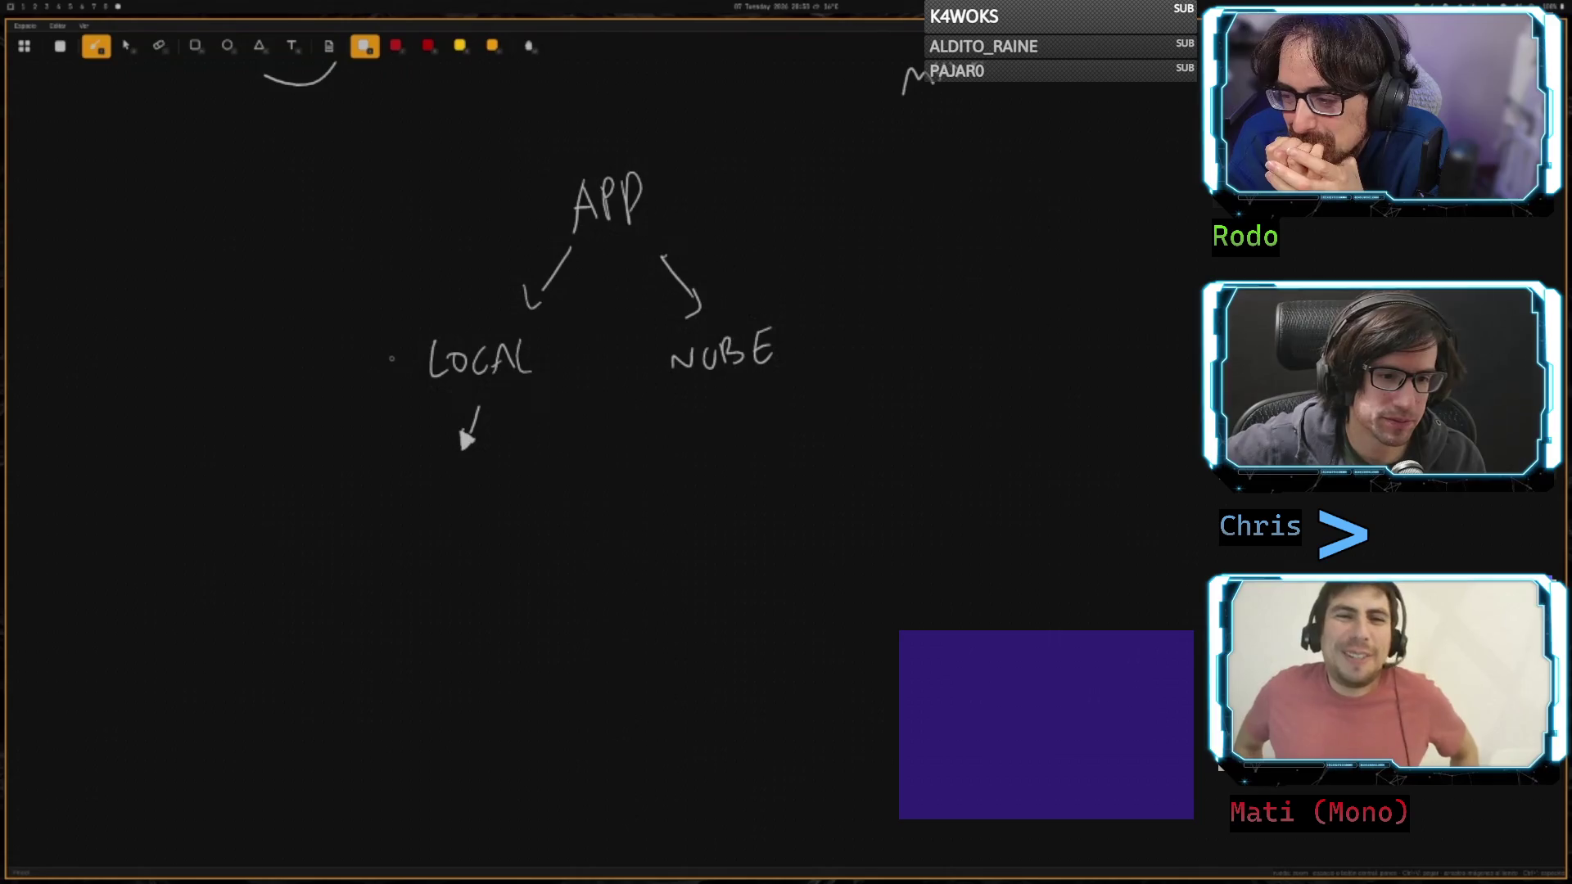
- Draw a left arrow from LOCAL and write the note 'DISTRIBUCION X UPDATE'
left_click_drag(406, 376, 343, 357)
mouse_move(236, 315)
left_mouse_down()
mouse_move(235, 336)
mouse_move(390, 325)
mouse_move(377, 326)
left_mouse_up()
left_click(371, 327)
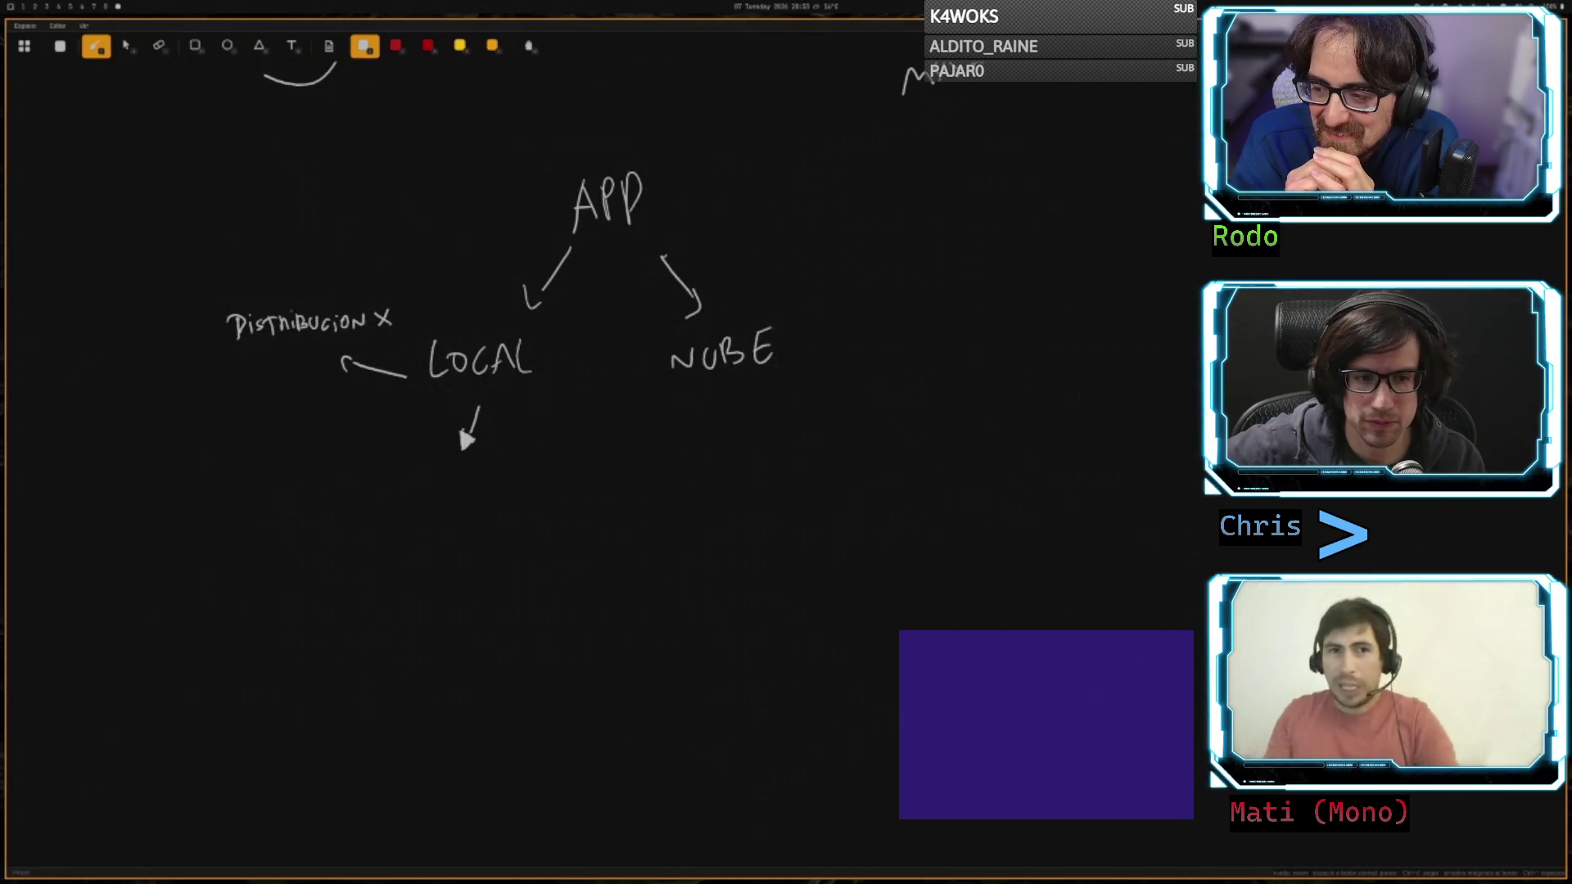
mouse_move(228, 358)
left_mouse_down()
mouse_move(283, 373)
mouse_move(301, 353)
left_mouse_up()
left_click_drag(295, 354, 307, 373)
left_click_drag(299, 362, 306, 362)
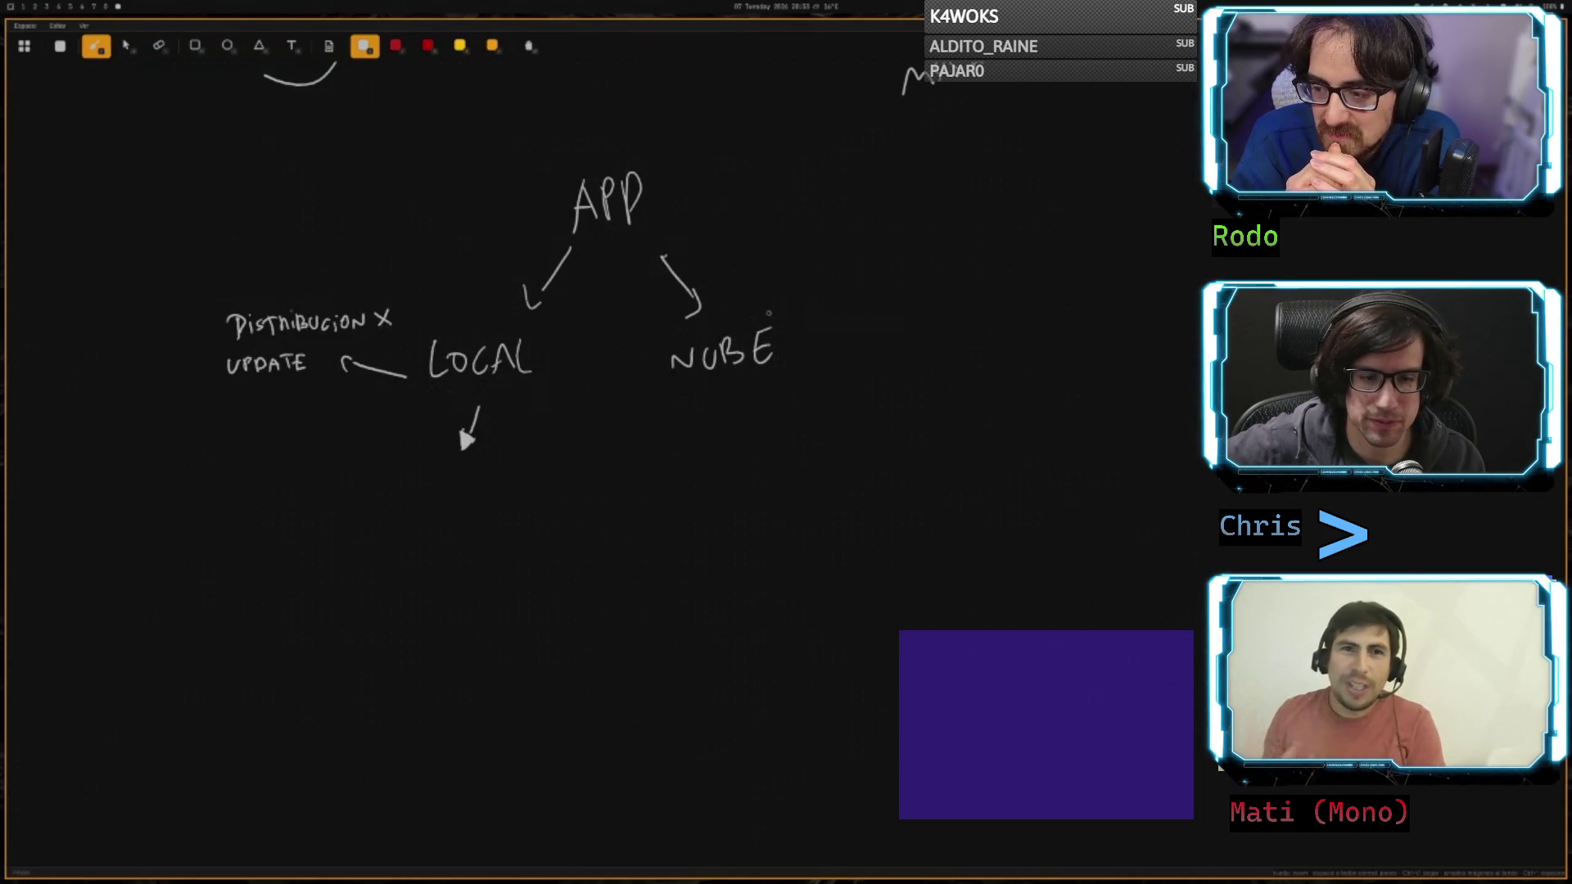
- Draw a small arrow right from NUBE and write 'Distribucion' beside it
left_click_drag(774, 316, 795, 308)
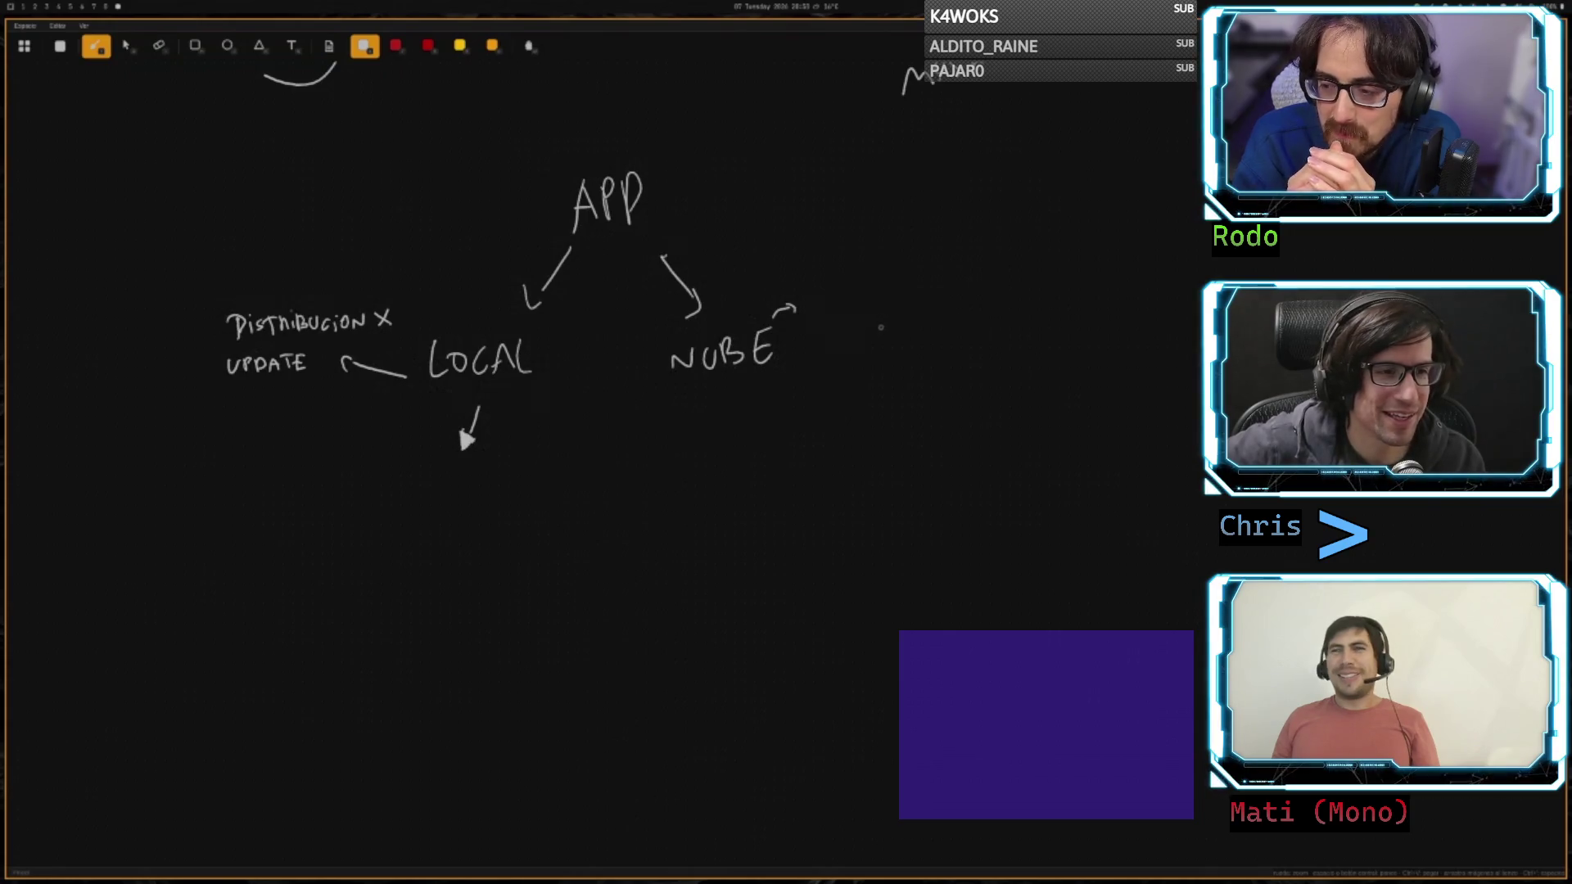
mouse_move(814, 293)
left_mouse_down()
mouse_move(817, 307)
mouse_move(866, 295)
left_mouse_up()
left_click_drag(870, 295, 900, 304)
left_click_drag(906, 294, 923, 301)
left_click(926, 302)
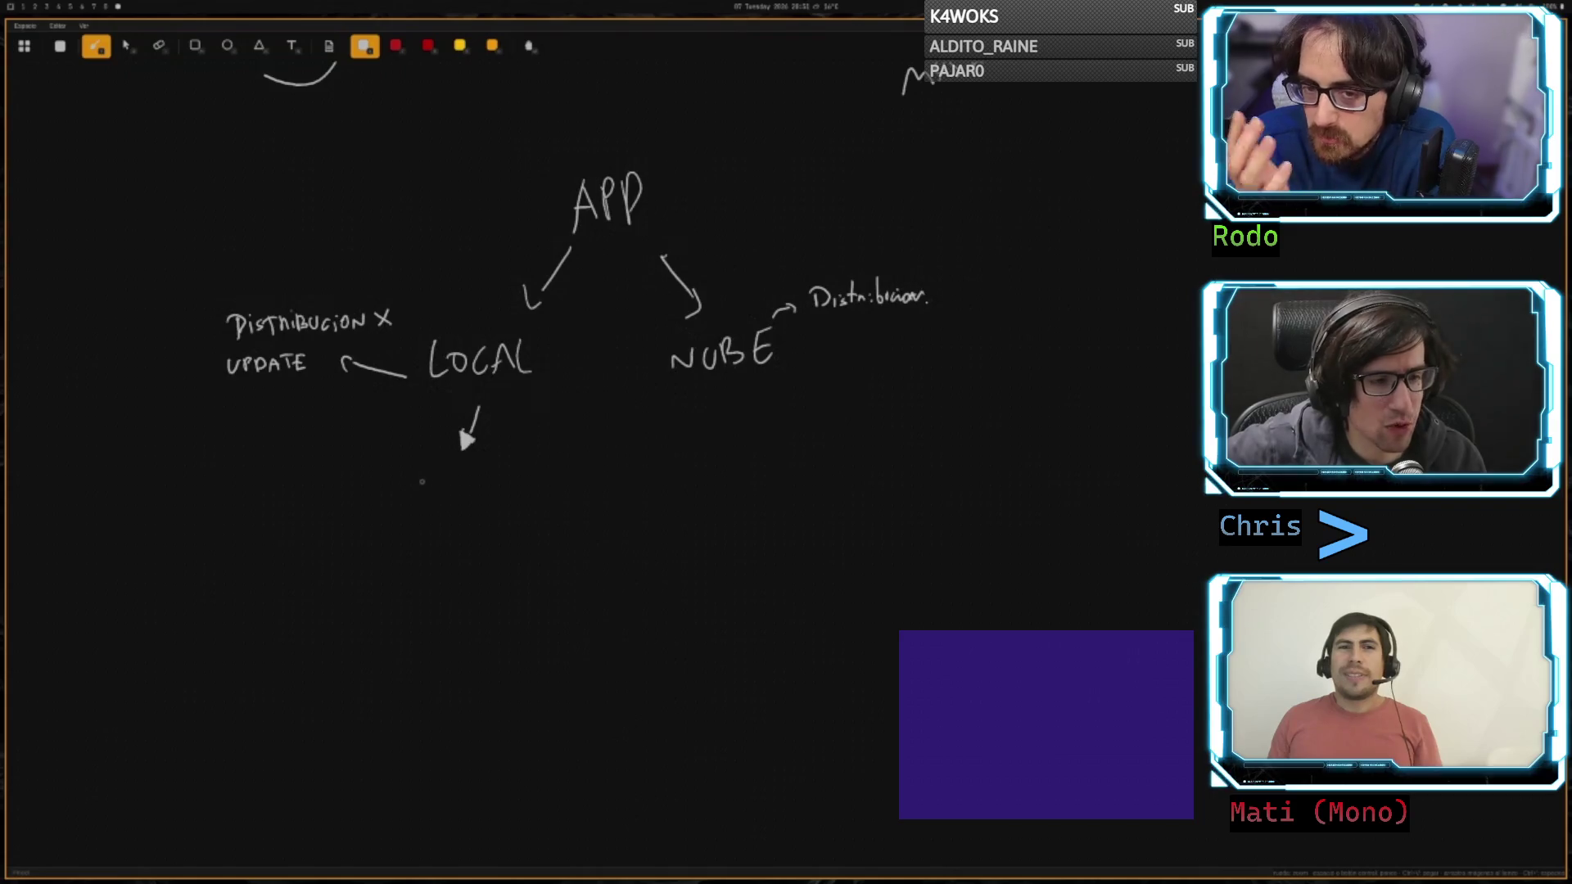